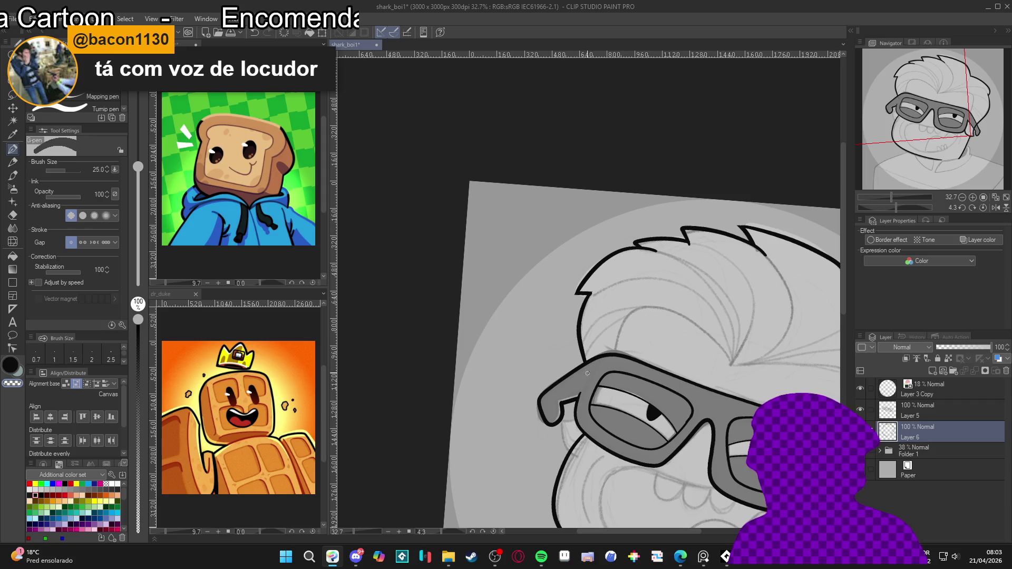
# Step: Ink two strokes reinforcing the outline of the glasses' left arm
pyautogui.moveTo(643, 422); pyautogui.dragTo(657, 335)
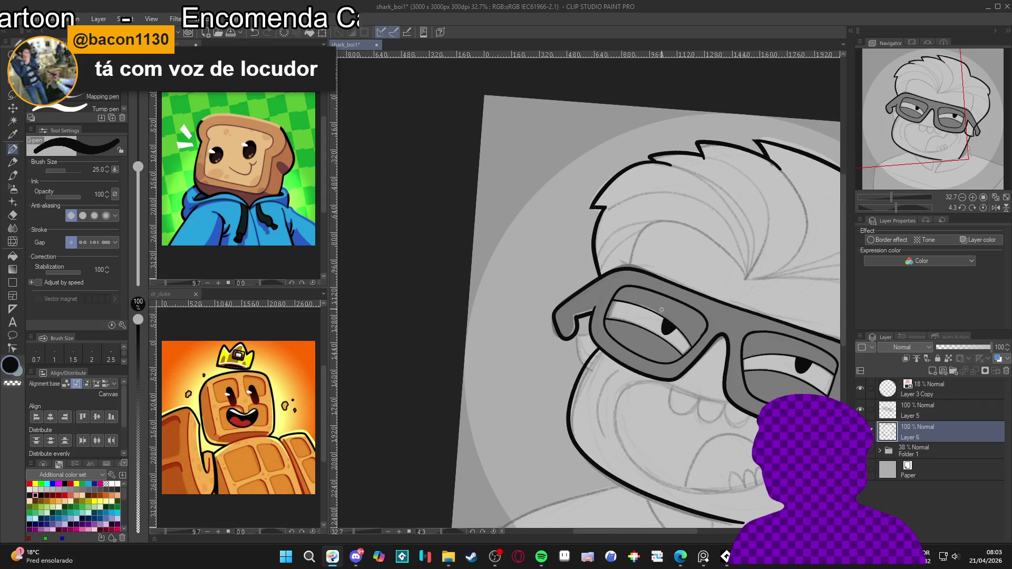
pyautogui.moveTo(597, 308)
pyautogui.mouseDown()
pyautogui.moveTo(577, 340)
pyautogui.moveTo(592, 359)
pyautogui.mouseUp()
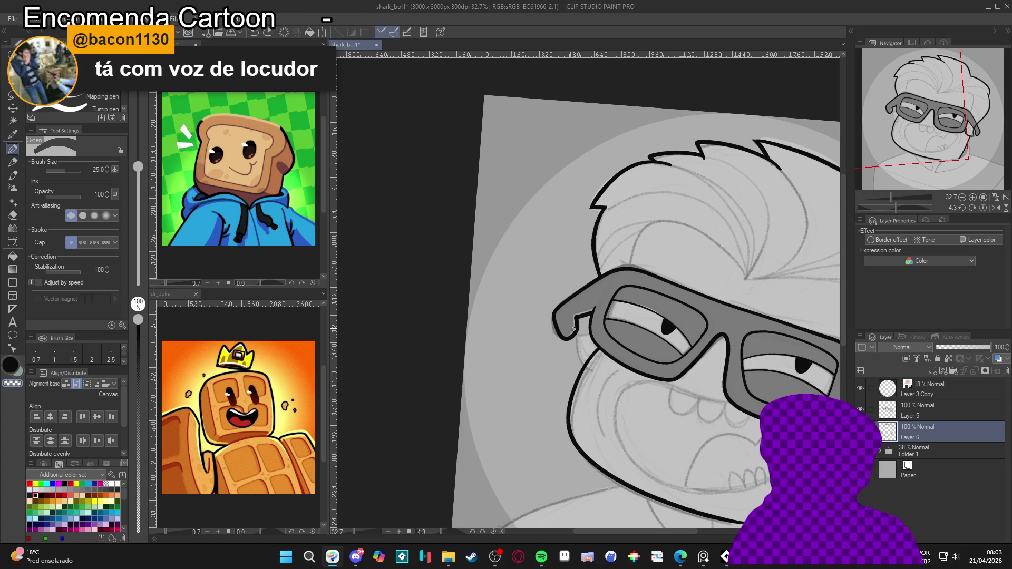
pyautogui.moveTo(582, 365); pyautogui.dragTo(586, 333)
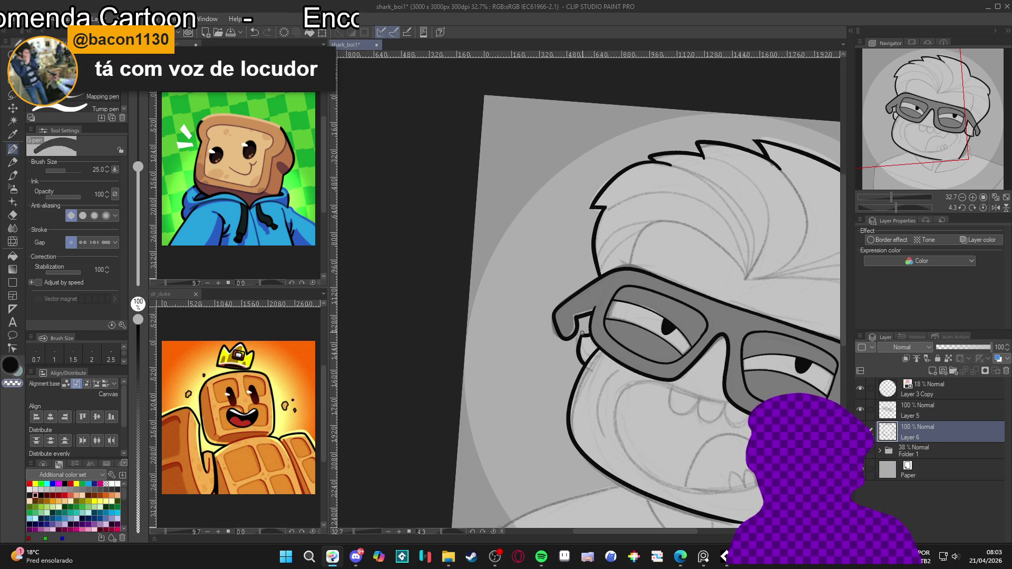
# Step: Reset the canvas rotation, zoom out and lower the pen size to 17
pyautogui.hotkey('ctrl', 'shift', 'space')
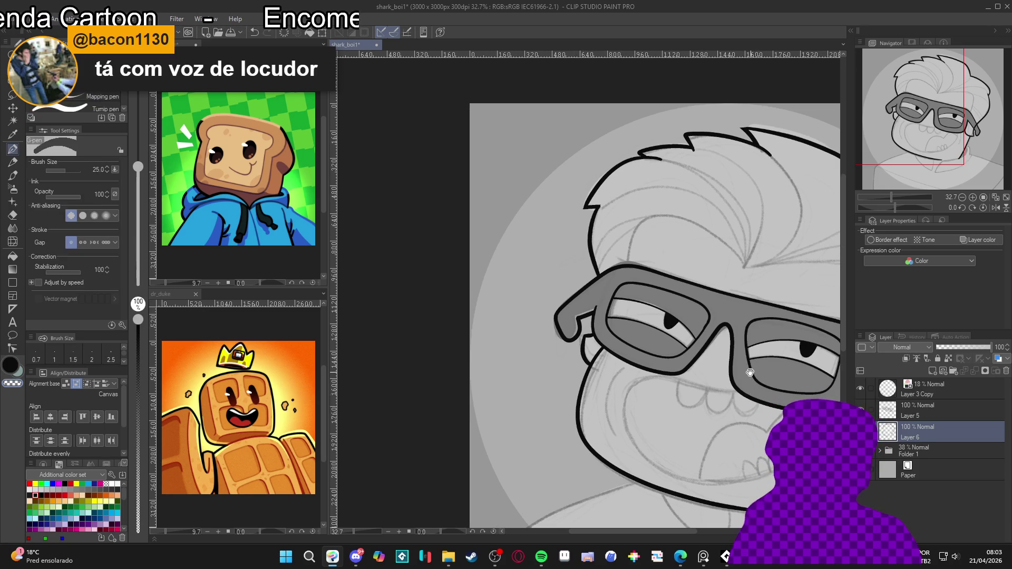
pyautogui.scroll(-2, 487, 354)
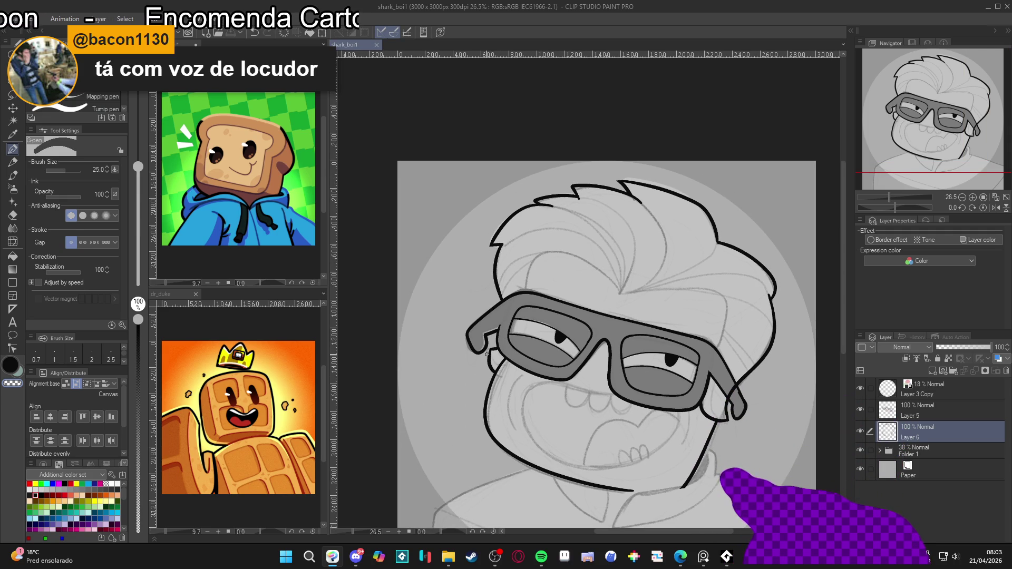
pyautogui.press('[')
pyautogui.press('[')
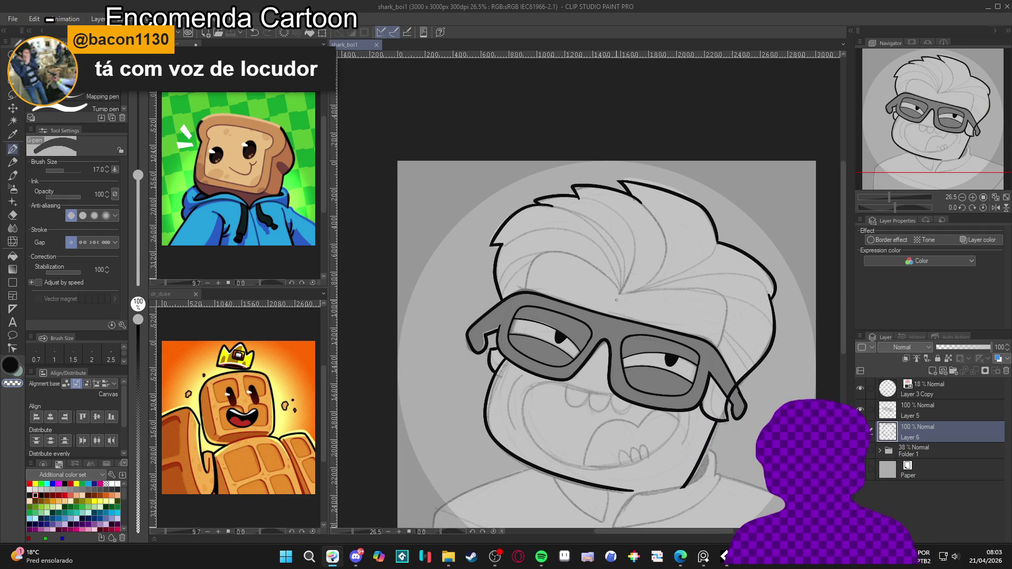
pyautogui.moveTo(612, 344)
pyautogui.mouseDown()
pyautogui.moveTo(616, 367)
pyautogui.moveTo(660, 327)
pyautogui.moveTo(667, 285)
pyautogui.mouseUp()
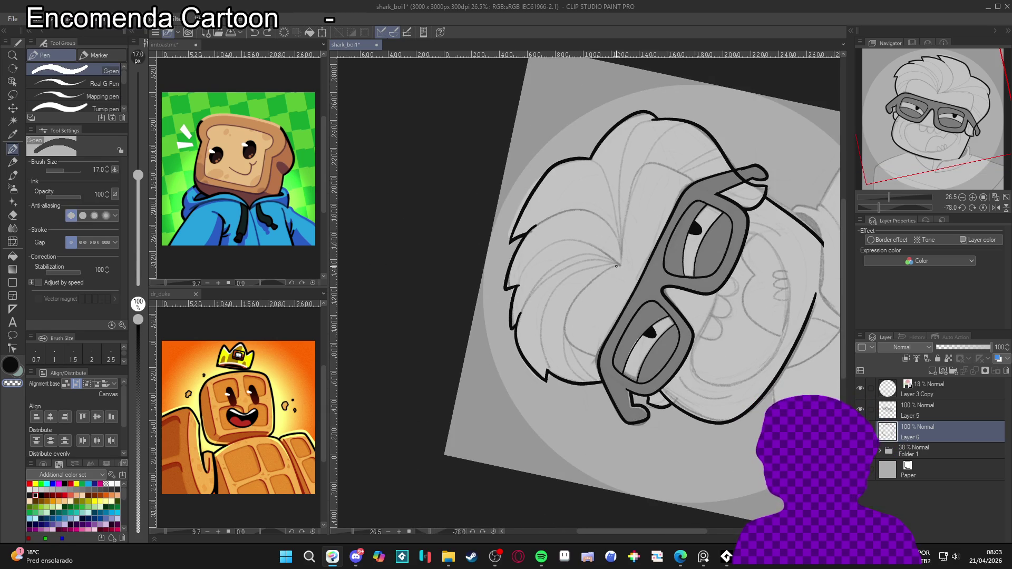
# Step: At pen size 25, ink a curl stroke in the hair, undoing the stray strokes
pyautogui.press(']')
pyautogui.press(']')
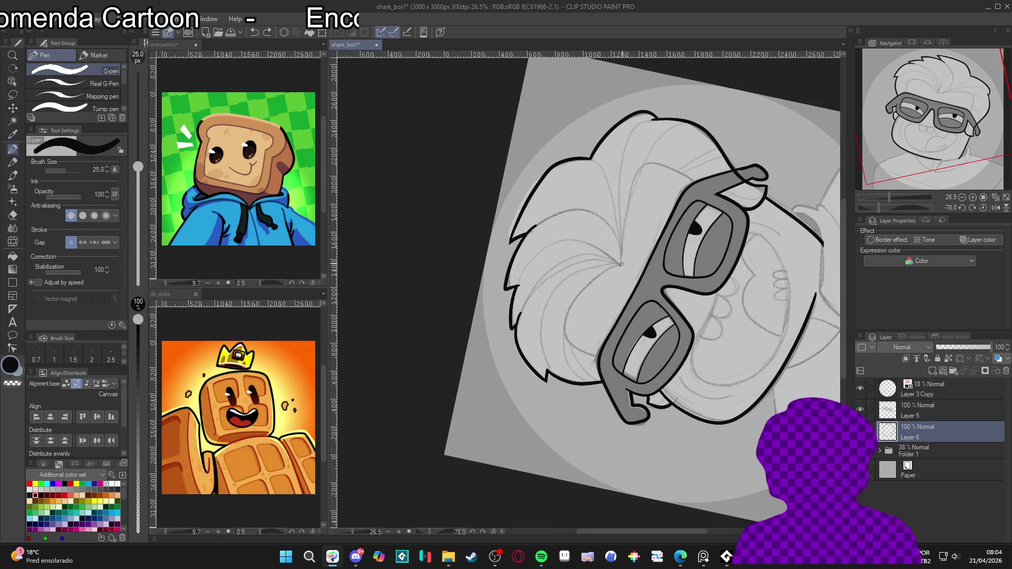
pyautogui.moveTo(596, 276); pyautogui.dragTo(564, 333)
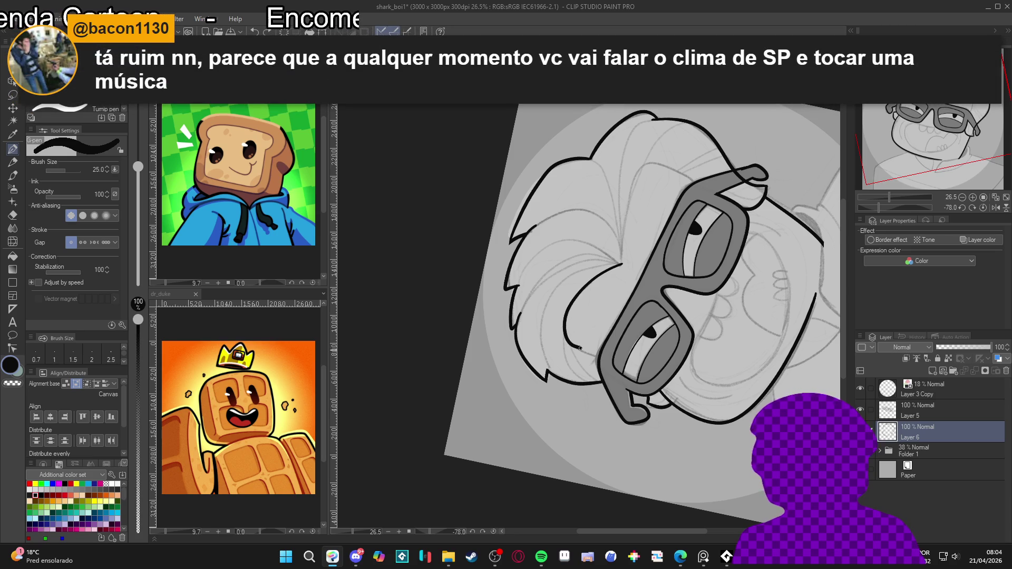
pyautogui.hotkey('ctrl', 'z')
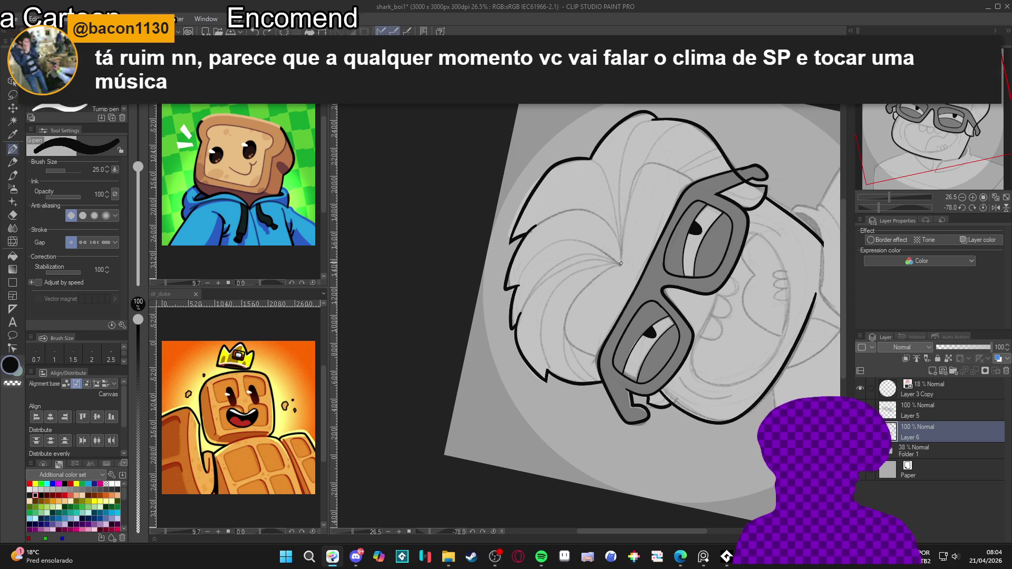
pyautogui.moveTo(606, 270)
pyautogui.mouseDown()
pyautogui.moveTo(573, 299)
pyautogui.moveTo(561, 332)
pyautogui.moveTo(604, 351)
pyautogui.mouseUp()
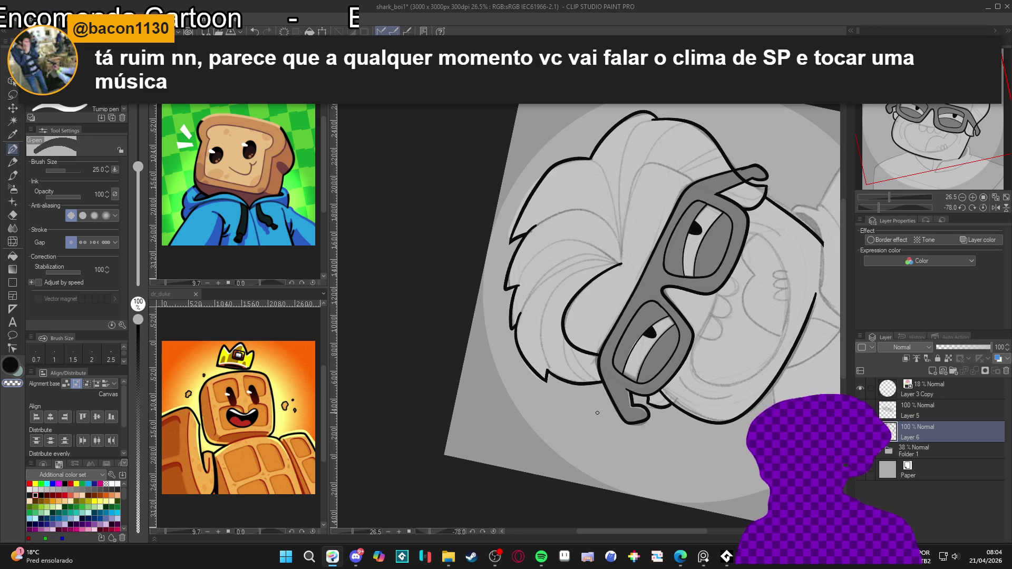
pyautogui.scroll(3, 589, 312)
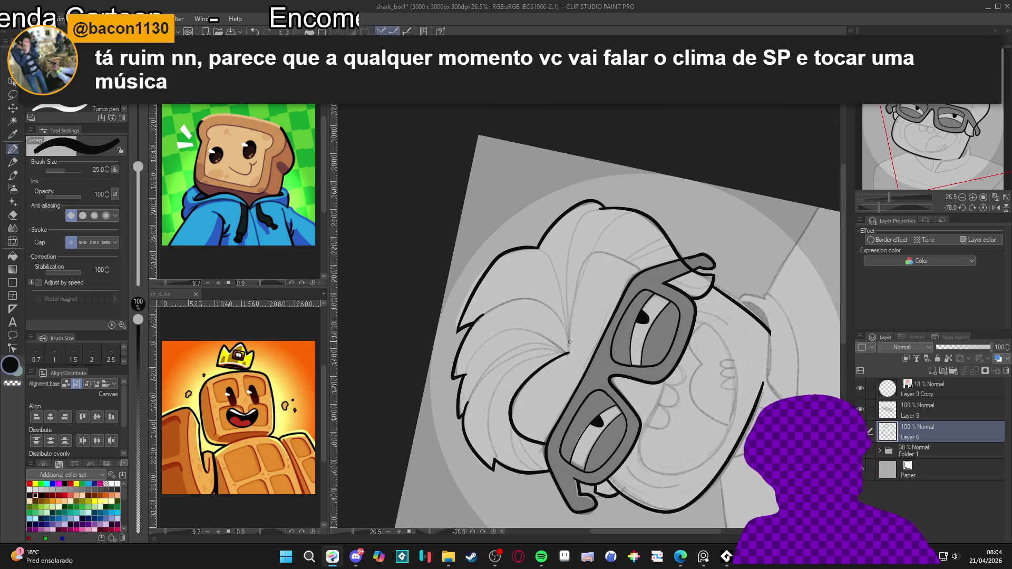
pyautogui.hotkey('ctrl', 'z')
pyautogui.moveTo(569, 356)
pyautogui.mouseDown()
pyautogui.moveTo(572, 297)
pyautogui.moveTo(593, 252)
pyautogui.moveTo(649, 278)
pyautogui.moveTo(640, 268)
pyautogui.moveTo(598, 250)
pyautogui.moveTo(573, 297)
pyautogui.moveTo(570, 364)
pyautogui.mouseUp()
pyautogui.hotkey('ctrl', 'z')
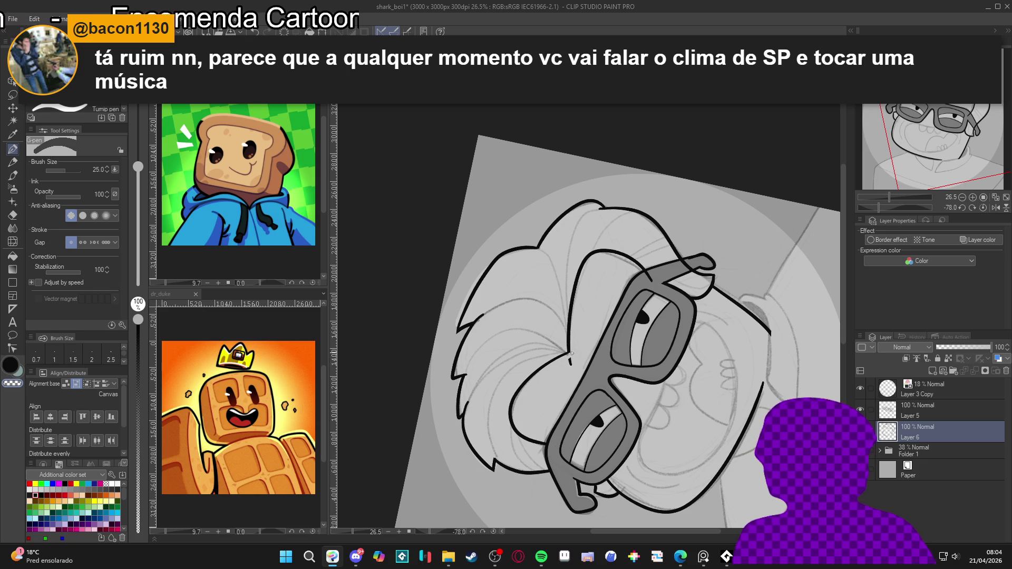
# Step: Reset the canvas rotation, recentre the portrait and save the drawing
pyautogui.press('e')
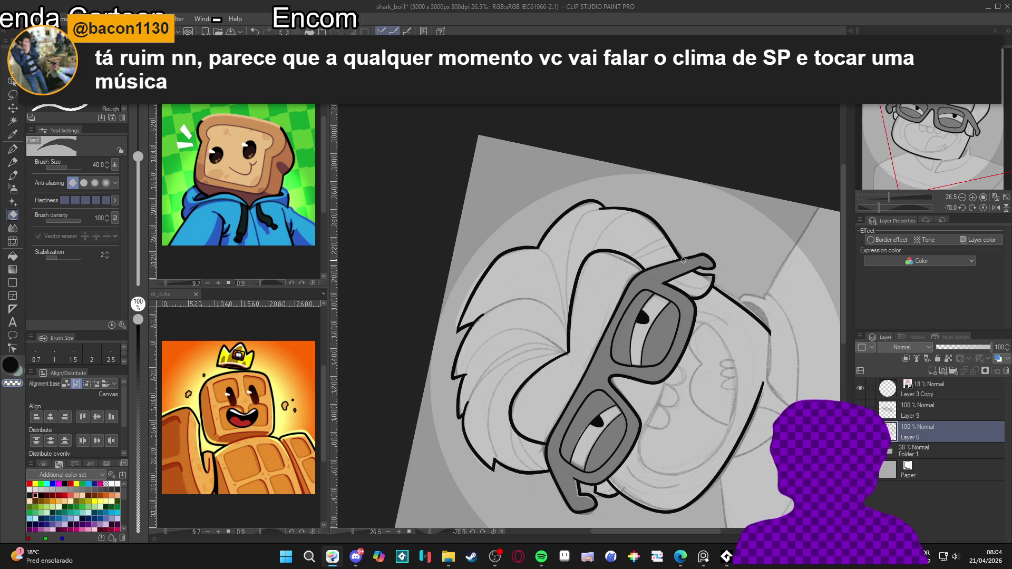
pyautogui.press('p')
pyautogui.hotkey('ctrl', '^')
pyautogui.moveTo(649, 446); pyautogui.dragTo(687, 392)
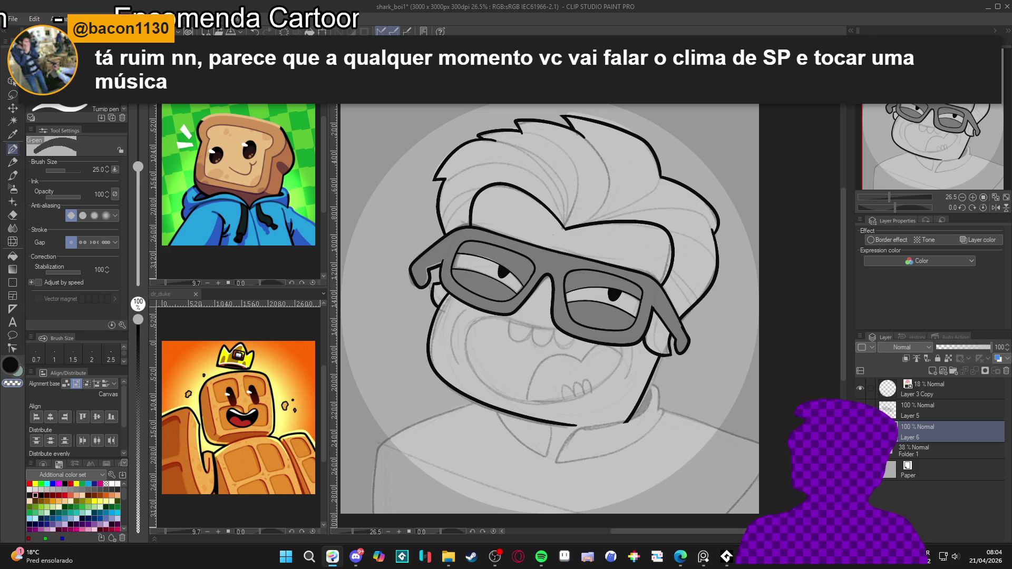
pyautogui.moveTo(548, 316); pyautogui.dragTo(552, 343)
pyautogui.hotkey('ctrl', 's')
pyautogui.click(923, 415)
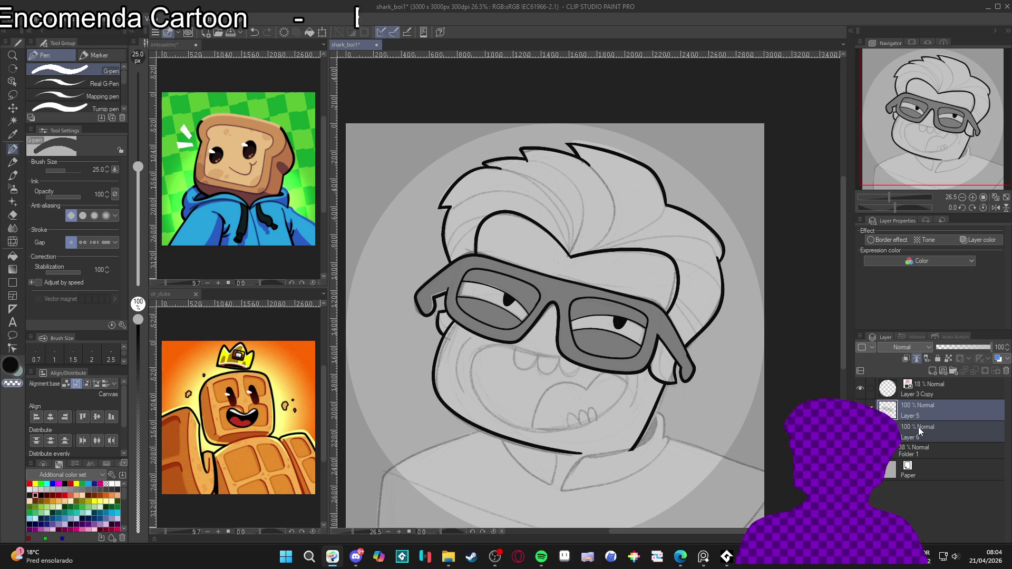
# Step: Add Layer 7 above Layer 6, reduce the pen size and turn the canvas upside down
pyautogui.click(918, 430)
pyautogui.hotkey('ctrl', 'shift', 'n')
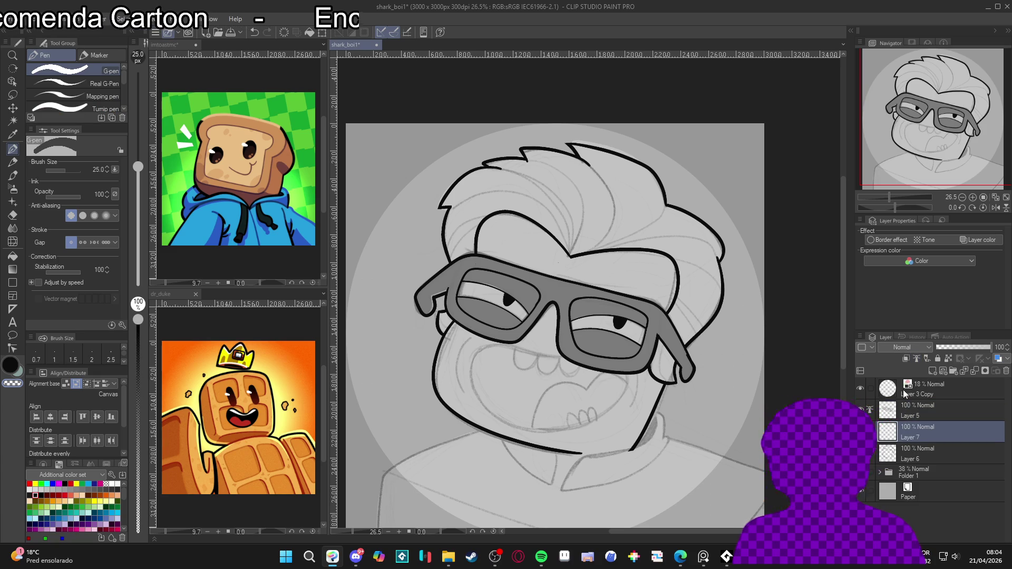
pyautogui.press('[')
pyautogui.moveTo(661, 244); pyautogui.dragTo(653, 287)
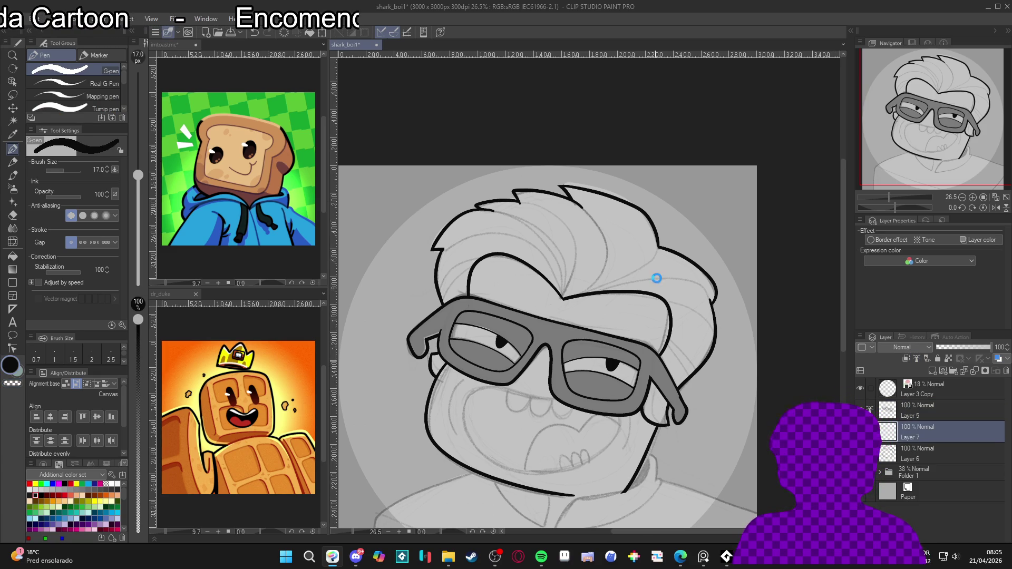
pyautogui.moveTo(659, 411)
pyautogui.mouseDown()
pyautogui.moveTo(680, 237)
pyautogui.moveTo(610, 278)
pyautogui.mouseUp()
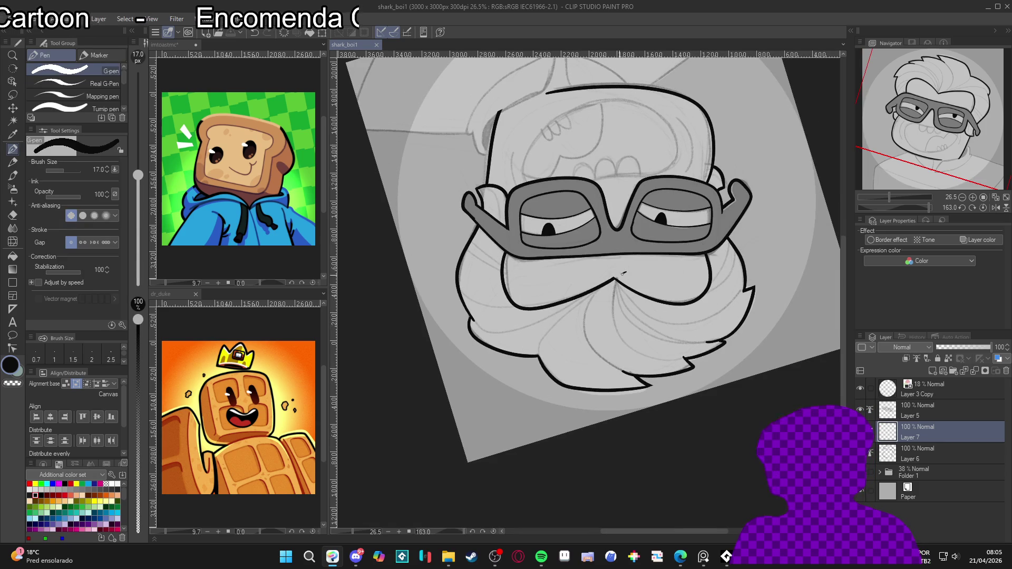
# Step: Auto-select the hair with Refer multiple, deselect, then ink a short strand in the hair
pyautogui.press('w')
pyautogui.click(641, 300)
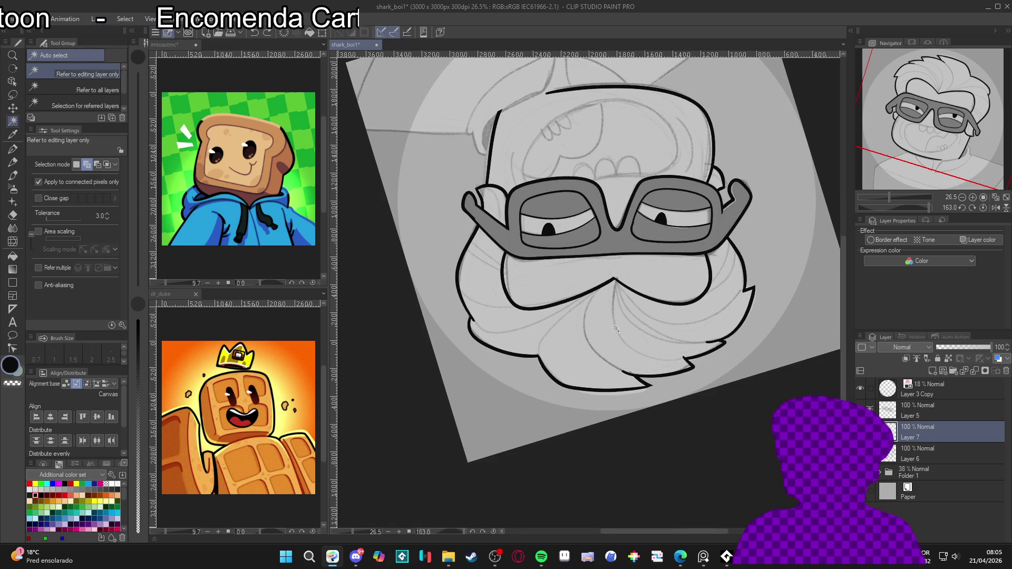
pyautogui.hotkey('ctrl', 'd')
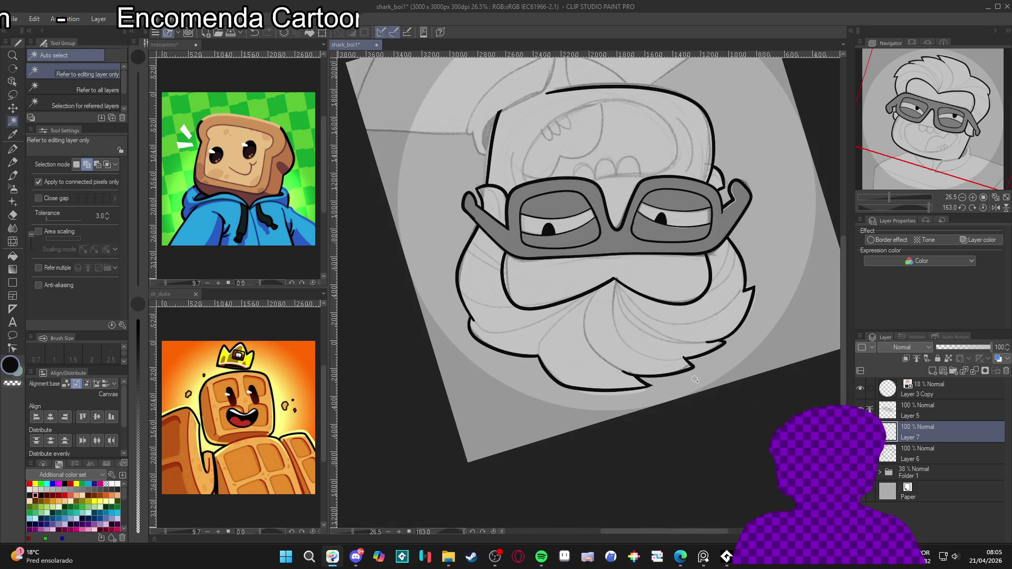
pyautogui.click(39, 268)
pyautogui.click(656, 305)
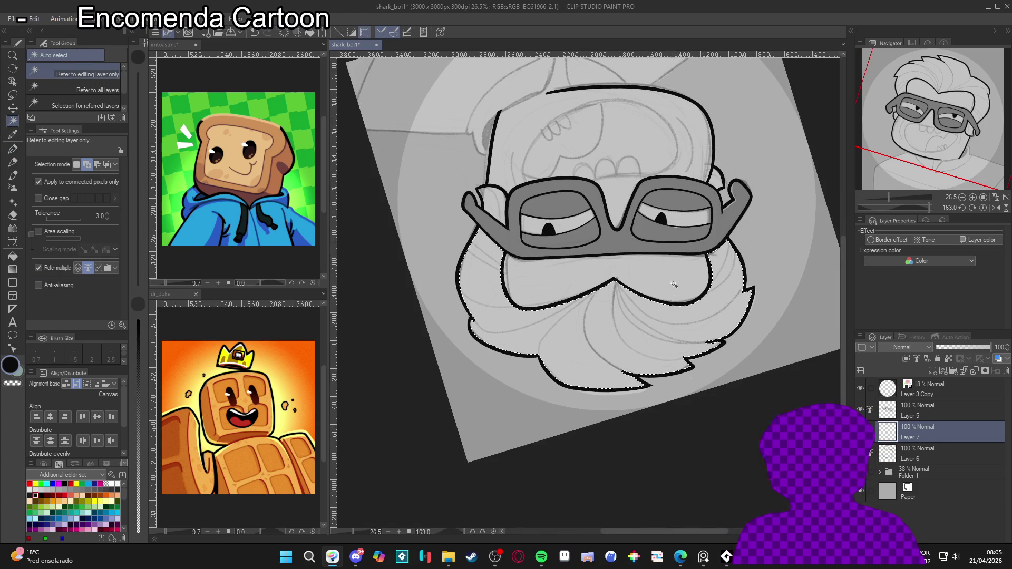
pyautogui.hotkey('ctrl', 'd')
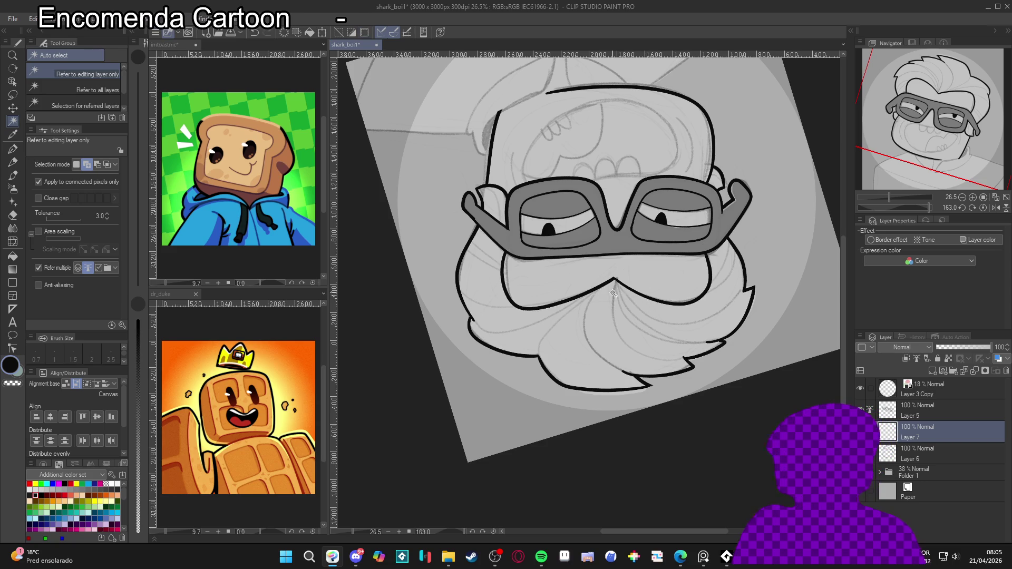
pyautogui.press('p')
pyautogui.moveTo(578, 302)
pyautogui.mouseDown()
pyautogui.moveTo(599, 290)
pyautogui.moveTo(538, 354)
pyautogui.mouseUp()
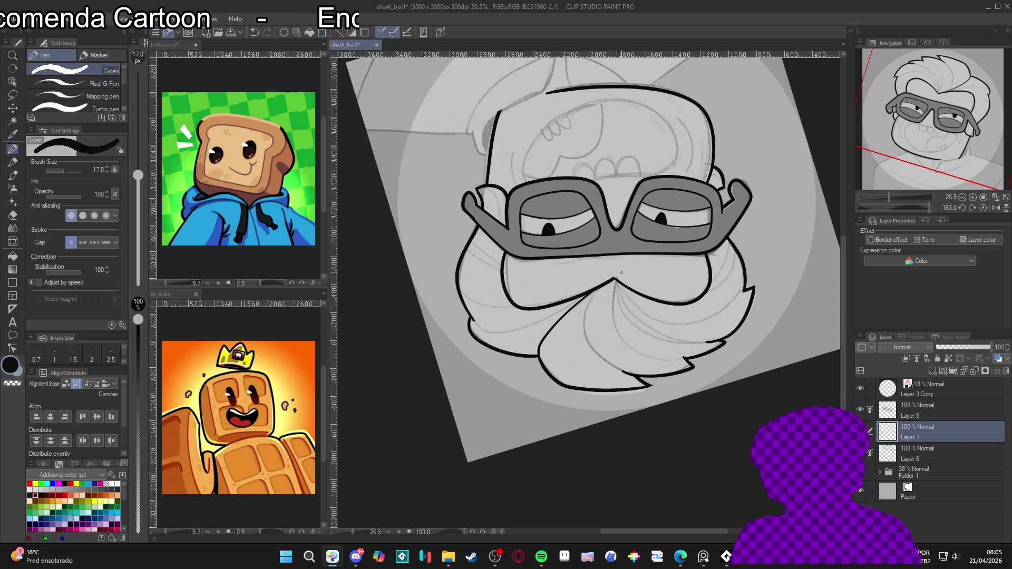
# Step: Ink several strand lines through the hair and along its edge, undoing misplaced strokes
pyautogui.moveTo(598, 289)
pyautogui.mouseDown()
pyautogui.moveTo(586, 308)
pyautogui.moveTo(590, 356)
pyautogui.moveTo(639, 382)
pyautogui.mouseUp()
pyautogui.hotkey('ctrl', 'z')
pyautogui.moveTo(717, 388); pyautogui.dragTo(615, 322)
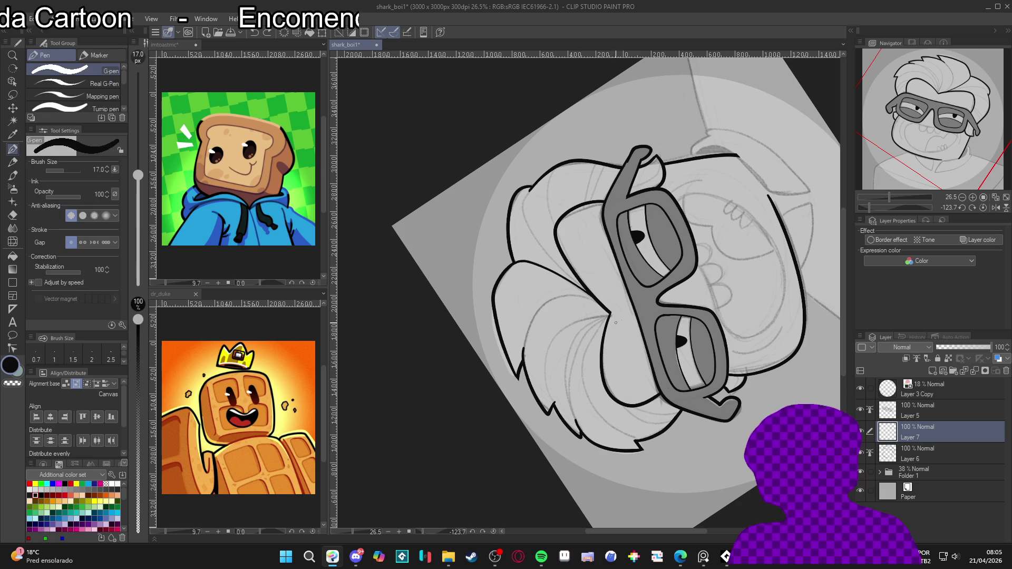
pyautogui.moveTo(558, 296); pyautogui.dragTo(523, 375)
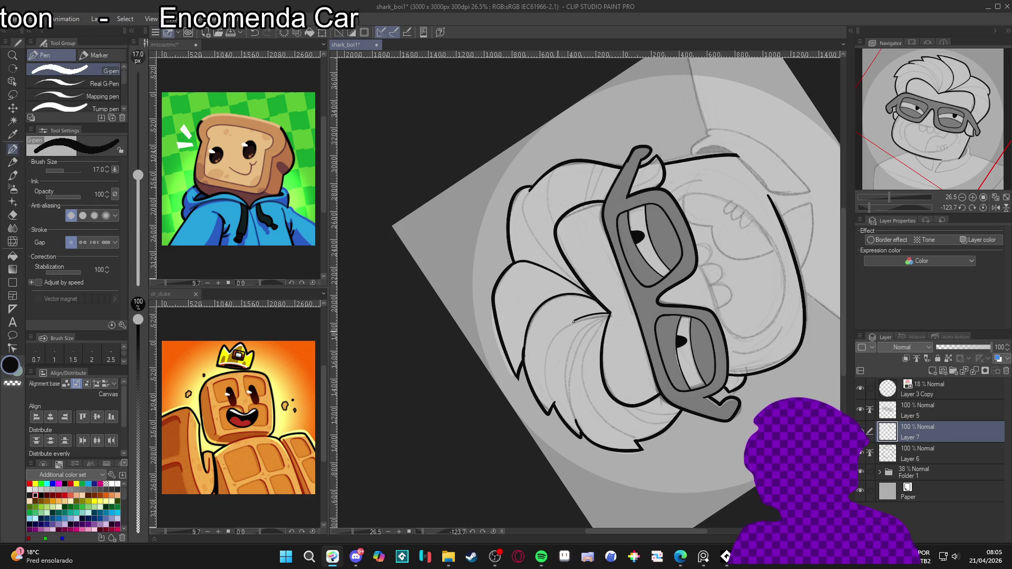
pyautogui.moveTo(549, 355); pyautogui.dragTo(565, 422)
pyautogui.hotkey('ctrl', 'z')
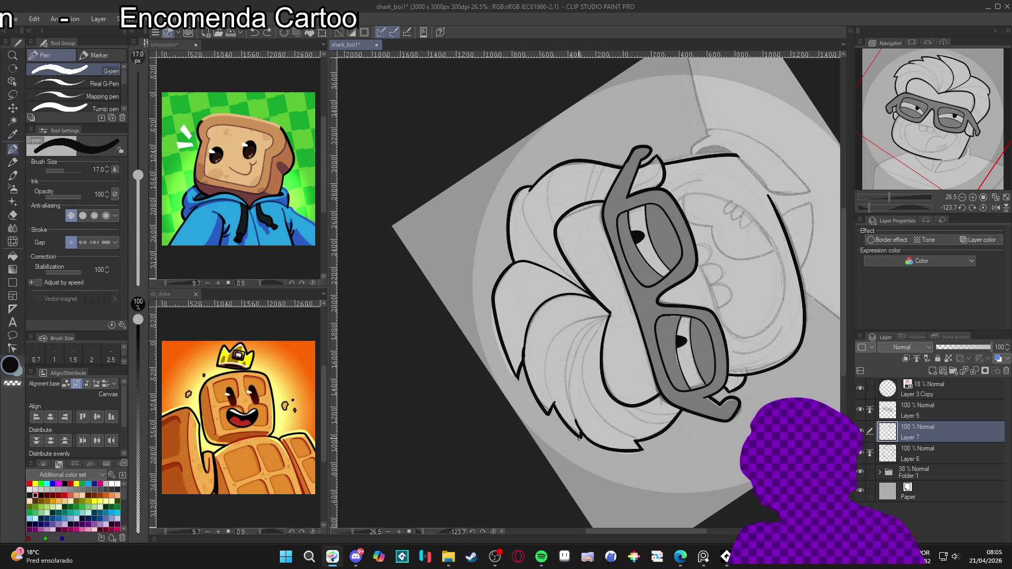
pyautogui.moveTo(549, 363)
pyautogui.mouseDown()
pyautogui.moveTo(577, 323)
pyautogui.moveTo(607, 318)
pyautogui.moveTo(556, 336)
pyautogui.mouseUp()
pyautogui.hotkey('ctrl', 'z')
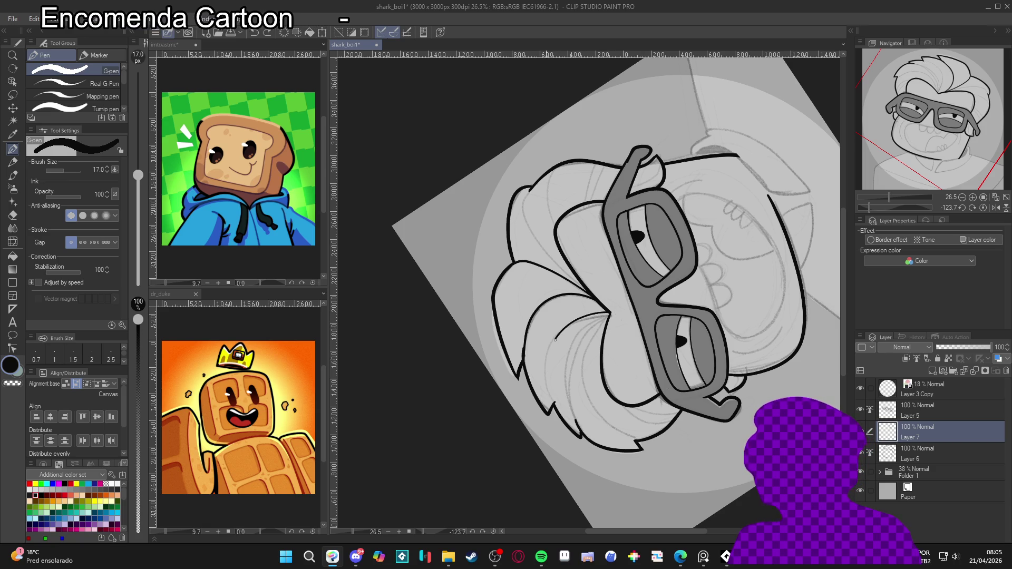
pyautogui.moveTo(546, 380); pyautogui.dragTo(574, 426)
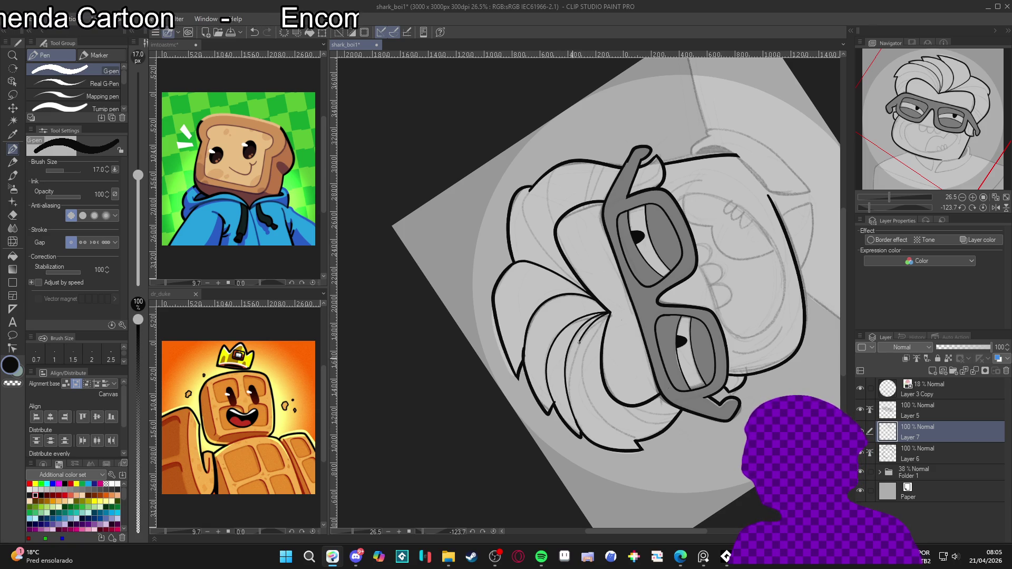
pyautogui.moveTo(575, 418); pyautogui.dragTo(582, 431)
pyautogui.hotkey('ctrl', 'z')
pyautogui.moveTo(583, 337)
pyautogui.mouseDown()
pyautogui.moveTo(573, 387)
pyautogui.moveTo(581, 429)
pyautogui.mouseUp()
# Step: Reset the canvas rotation to upright, then turn the canvas onto its side
pyautogui.press('r')
pyautogui.moveTo(685, 299)
pyautogui.mouseDown()
pyautogui.moveTo(622, 401)
pyautogui.moveTo(502, 438)
pyautogui.mouseUp()
pyautogui.doubleClick(486, 409)
pyautogui.press('p')
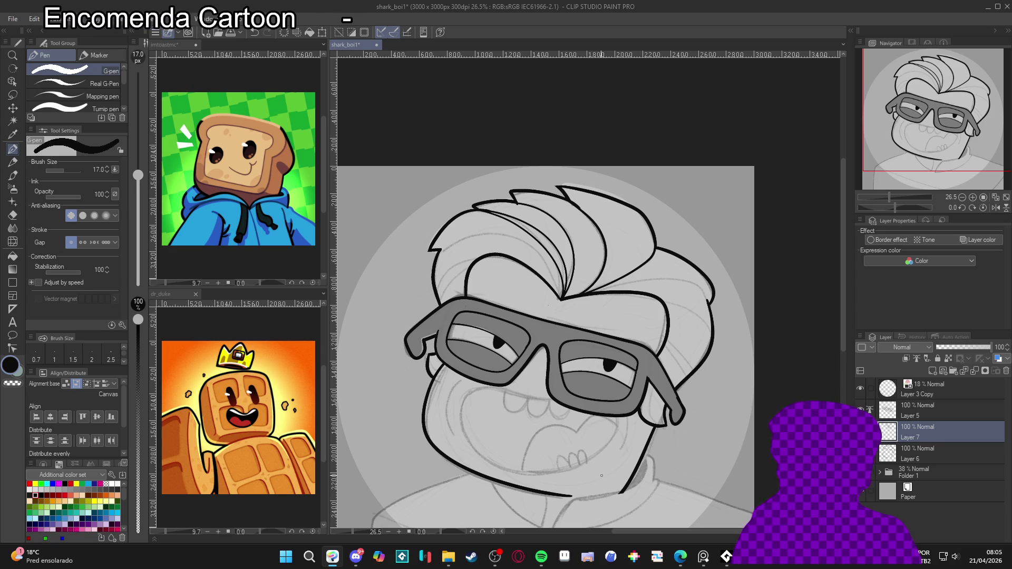
pyautogui.hotkey('shift', 'space')
pyautogui.moveTo(601, 475)
pyautogui.mouseDown()
pyautogui.moveTo(589, 322)
pyautogui.moveTo(552, 332)
pyautogui.moveTo(519, 383)
pyautogui.mouseUp()
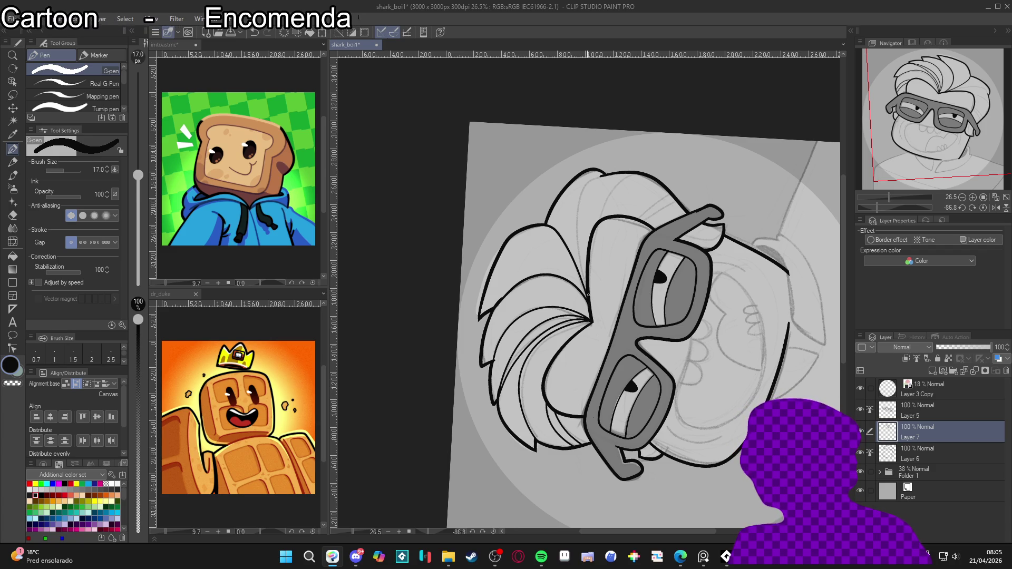
# Step: Ink a strand down through the hair locks and a short strand near the glasses
pyautogui.moveTo(579, 261)
pyautogui.mouseDown()
pyautogui.moveTo(586, 194)
pyautogui.moveTo(604, 175)
pyautogui.mouseUp()
pyautogui.hotkey('ctrl', 'z')
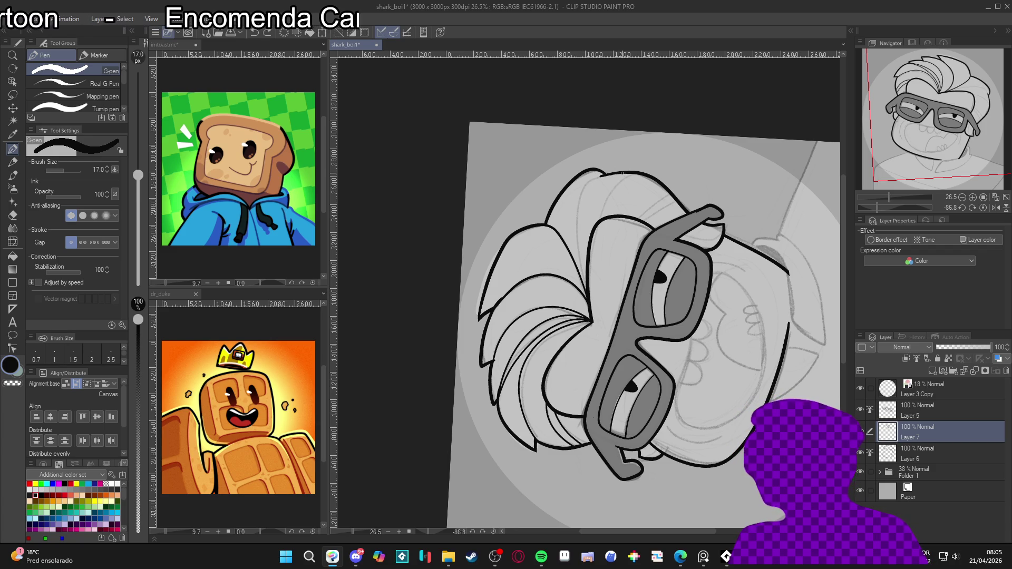
pyautogui.moveTo(576, 211); pyautogui.dragTo(607, 335)
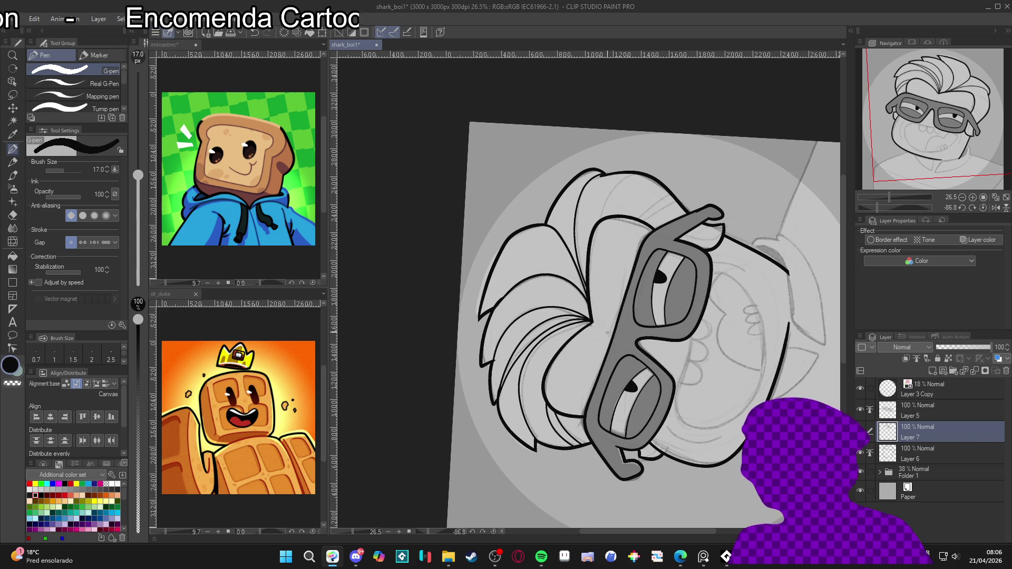
pyautogui.moveTo(635, 216); pyautogui.dragTo(669, 191)
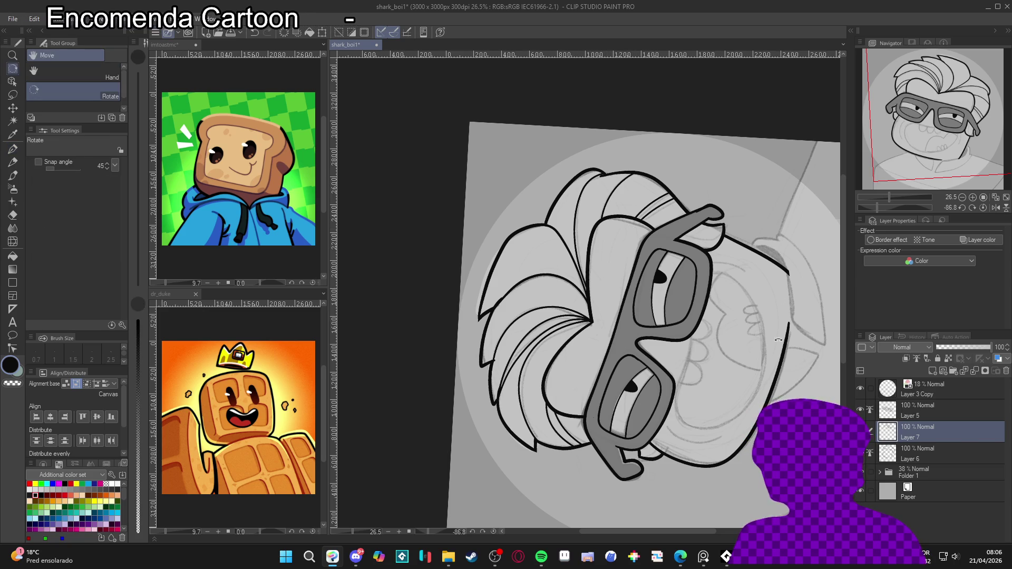
# Step: Turn the canvas upright, raise the pen size to 25 and save the drawing
pyautogui.doubleClick(619, 469)
pyautogui.press(']')
pyautogui.press(']')
pyautogui.hotkey('ctrl', 's')
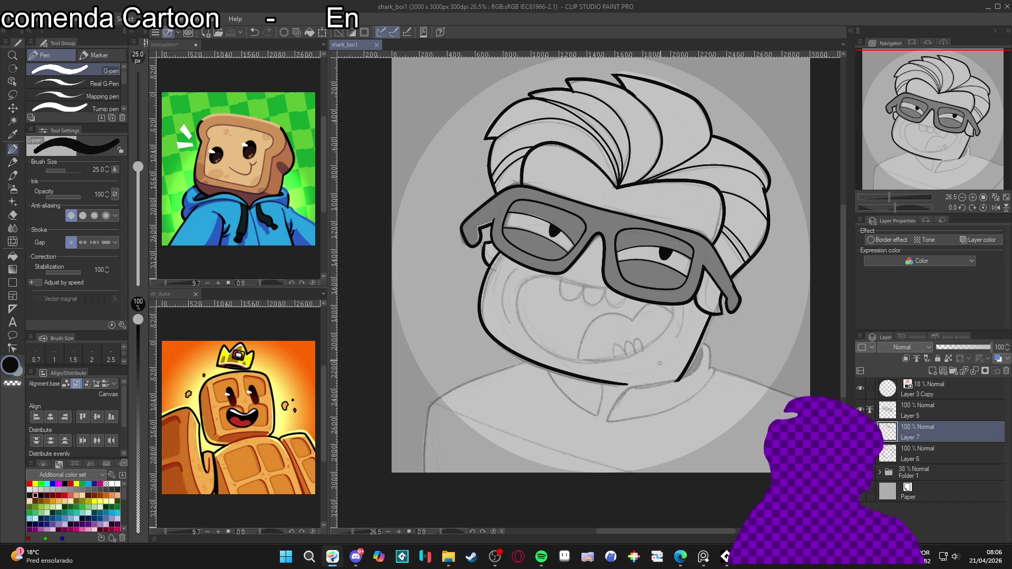
pyautogui.moveTo(675, 323); pyautogui.dragTo(659, 357)
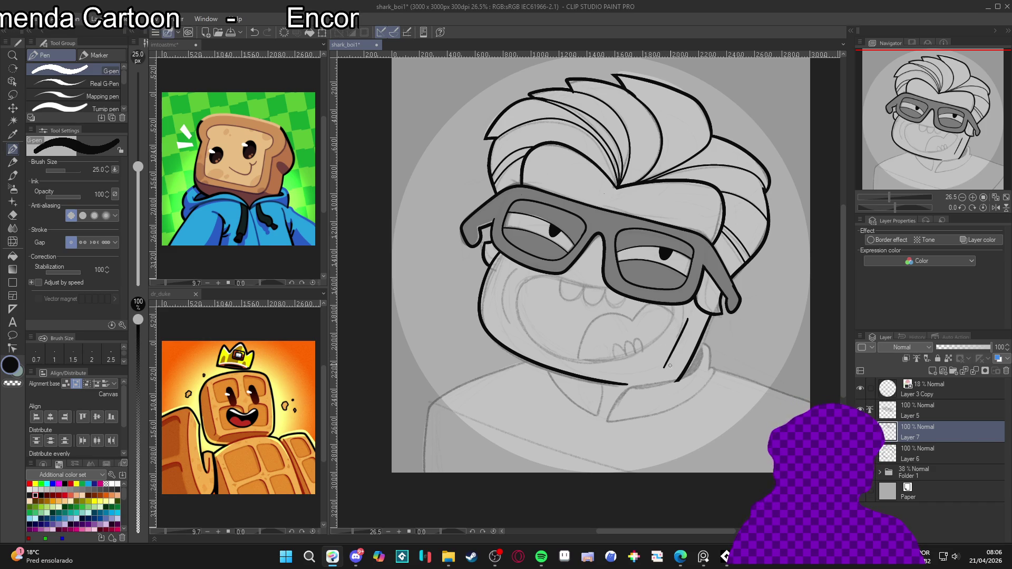
pyautogui.hotkey('ctrl', 'z')
pyautogui.moveTo(743, 482); pyautogui.dragTo(760, 481)
pyautogui.hotkey('ctrl', 's')
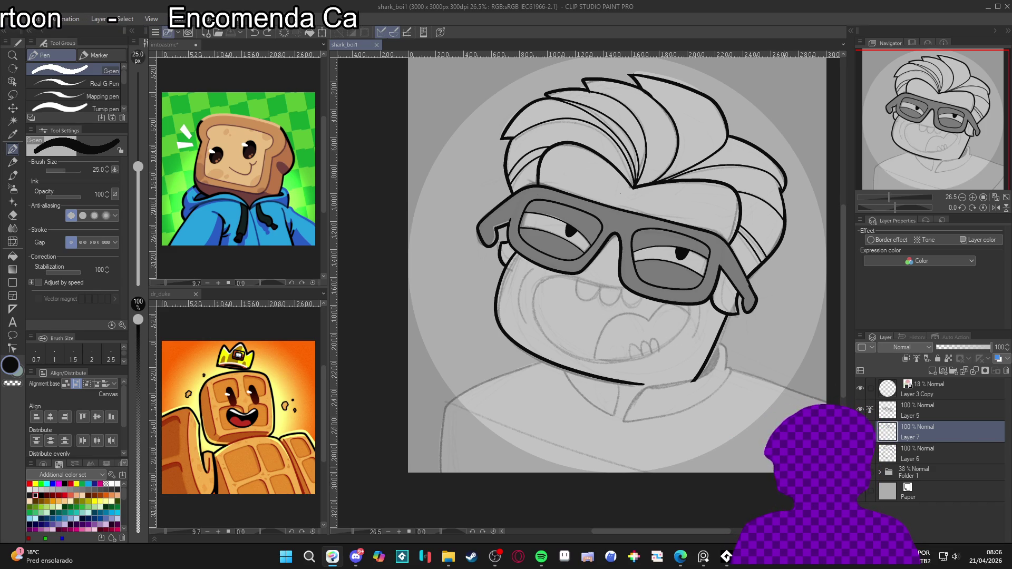
# Step: Compare the hair lines with undo and redo, then select Layer 5
pyautogui.hotkey('ctrl', 'z')
pyautogui.hotkey('ctrl', 'y')
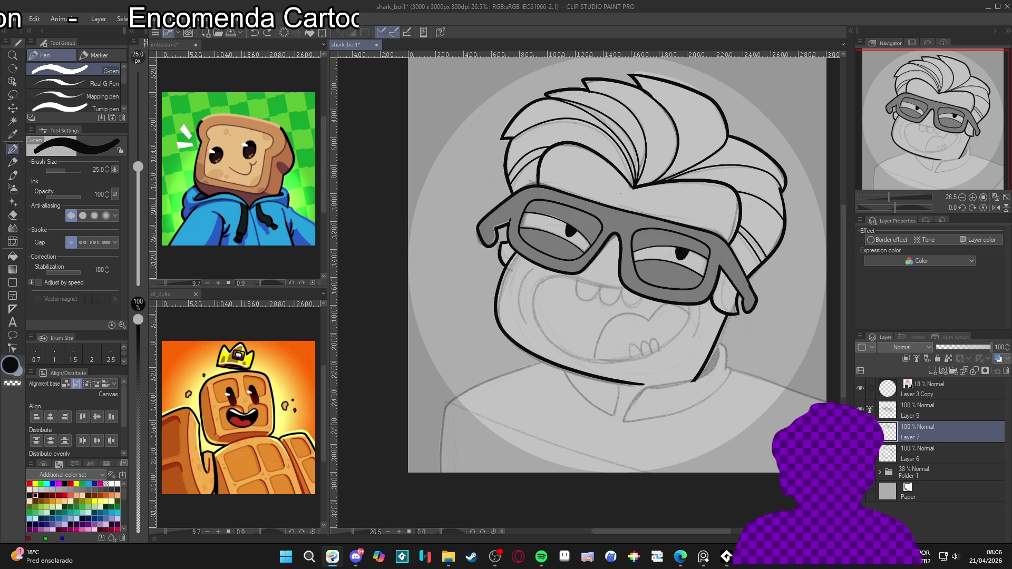
pyautogui.hotkey('ctrl', 'z')
pyautogui.hotkey('ctrl', 'y')
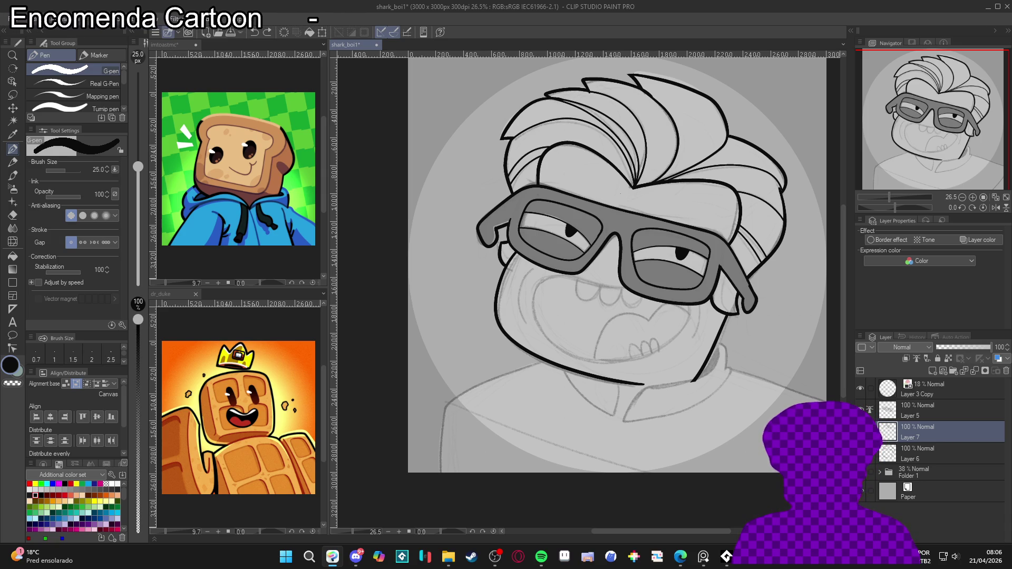
pyautogui.hotkey('ctrl', 'z')
pyautogui.hotkey('ctrl', 'y')
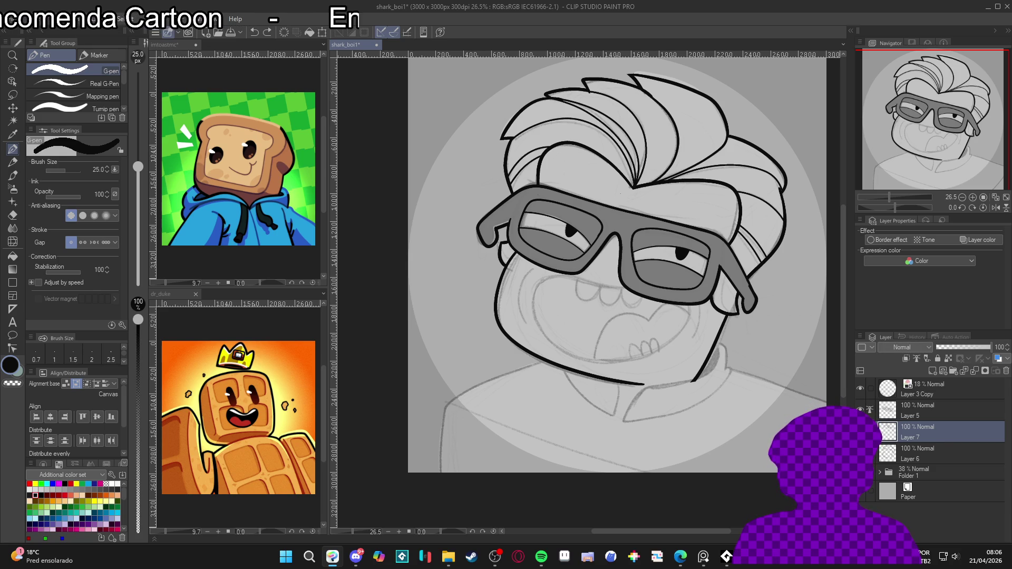
pyautogui.click(860, 410)
pyautogui.click(860, 409)
pyautogui.click(887, 410)
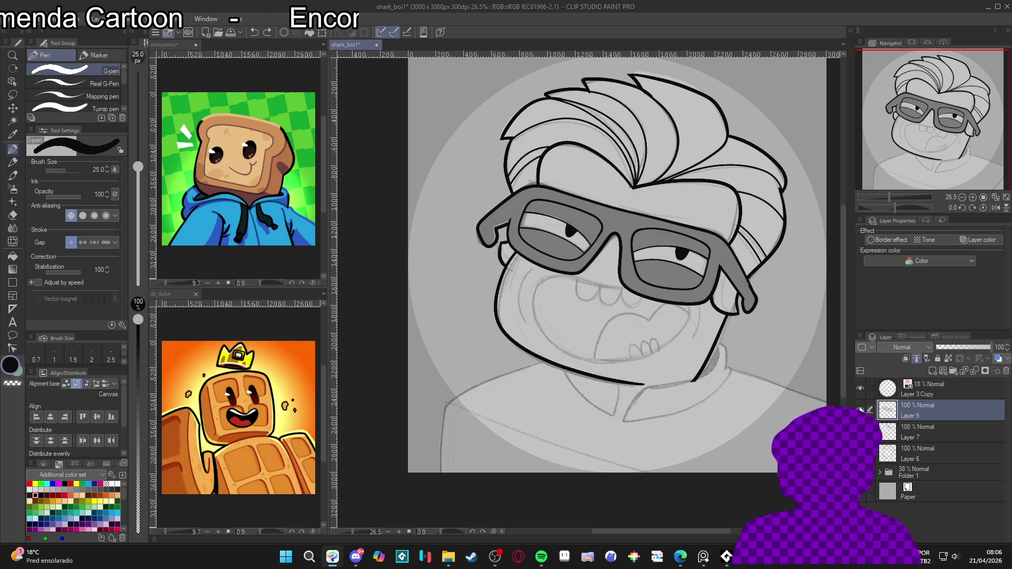
# Step: Add Layer 8 above Layer 5 and try inking the chin line at a tilted angle
pyautogui.hotkey('ctrl', 'shift', 'n')
pyautogui.press('r')
pyautogui.moveTo(676, 304)
pyautogui.mouseDown()
pyautogui.moveTo(664, 246)
pyautogui.moveTo(646, 226)
pyautogui.mouseUp()
pyautogui.press('p')
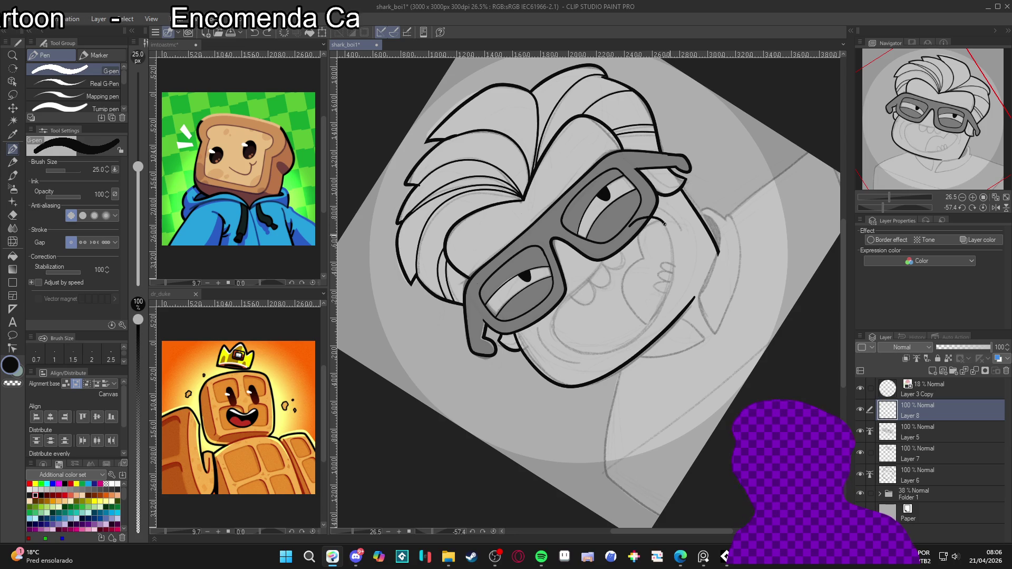
pyautogui.moveTo(673, 255)
pyautogui.mouseDown()
pyautogui.moveTo(656, 313)
pyautogui.moveTo(613, 350)
pyautogui.moveTo(561, 345)
pyautogui.moveTo(554, 314)
pyautogui.moveTo(568, 294)
pyautogui.mouseUp()
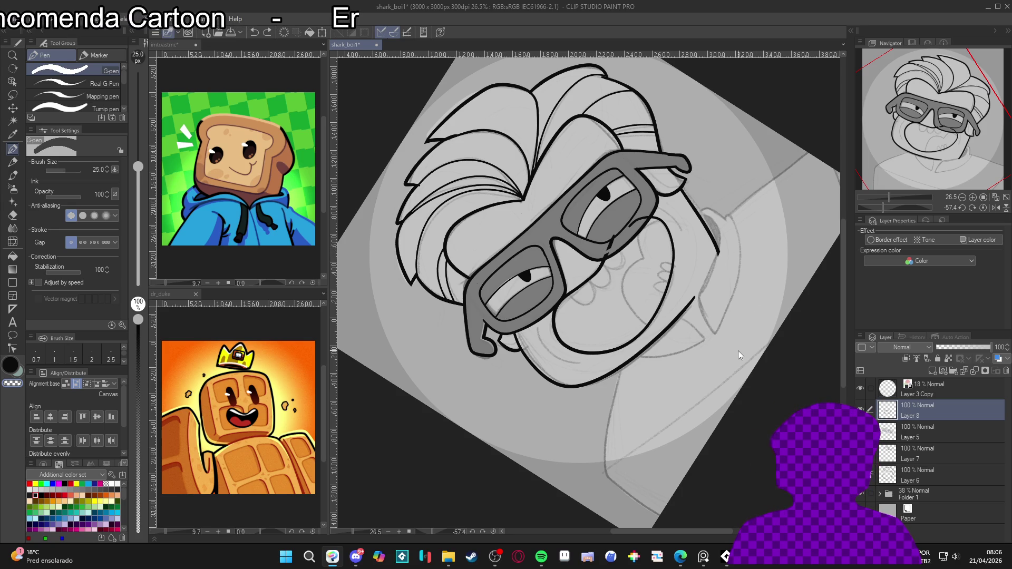
pyautogui.hotkey('ctrl', 'z')
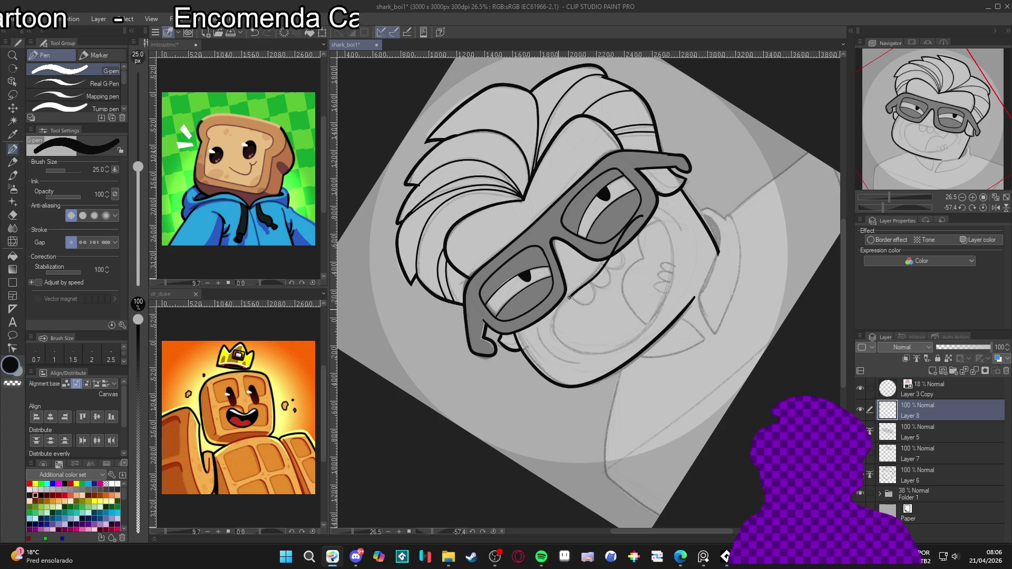
pyautogui.moveTo(571, 354)
pyautogui.mouseDown()
pyautogui.moveTo(623, 359)
pyautogui.moveTo(661, 316)
pyautogui.moveTo(666, 247)
pyautogui.moveTo(635, 223)
pyautogui.mouseUp()
# Step: Retilt the canvas and ink the final jaw curve from the chin up the right cheek
pyautogui.hotkey('ctrl', '@')
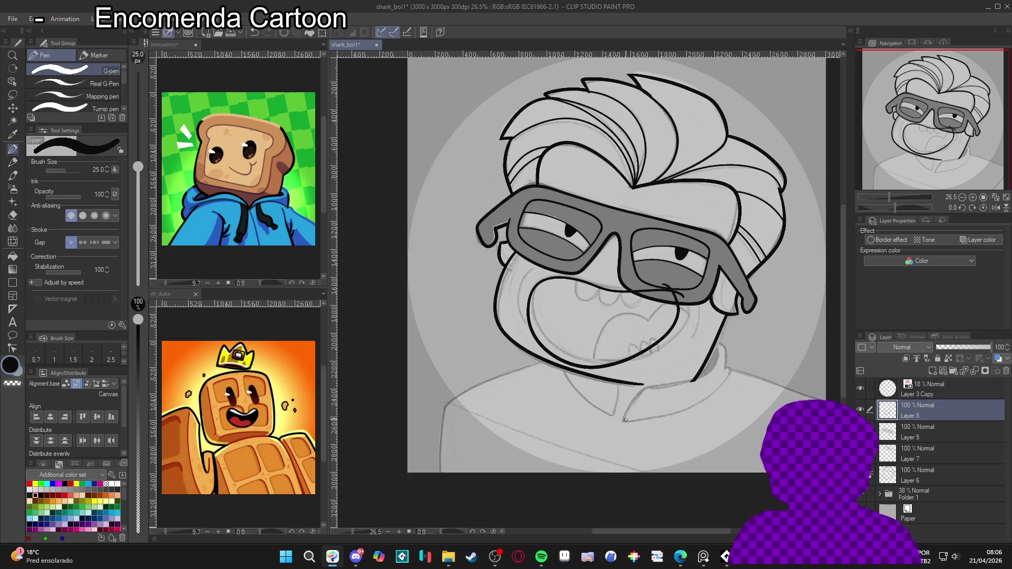
pyautogui.moveTo(659, 405)
pyautogui.mouseDown()
pyautogui.moveTo(632, 234)
pyautogui.moveTo(676, 239)
pyautogui.moveTo(667, 295)
pyautogui.moveTo(629, 345)
pyautogui.moveTo(572, 352)
pyautogui.moveTo(554, 323)
pyautogui.mouseUp()
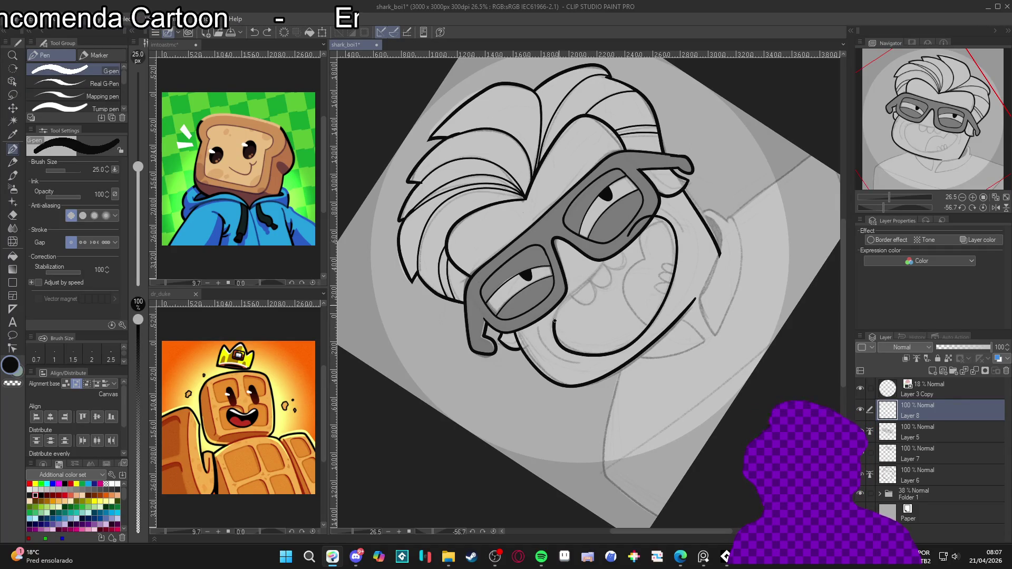
pyautogui.moveTo(723, 286)
pyautogui.mouseDown()
pyautogui.moveTo(701, 248)
pyautogui.moveTo(743, 237)
pyautogui.moveTo(738, 224)
pyautogui.mouseUp()
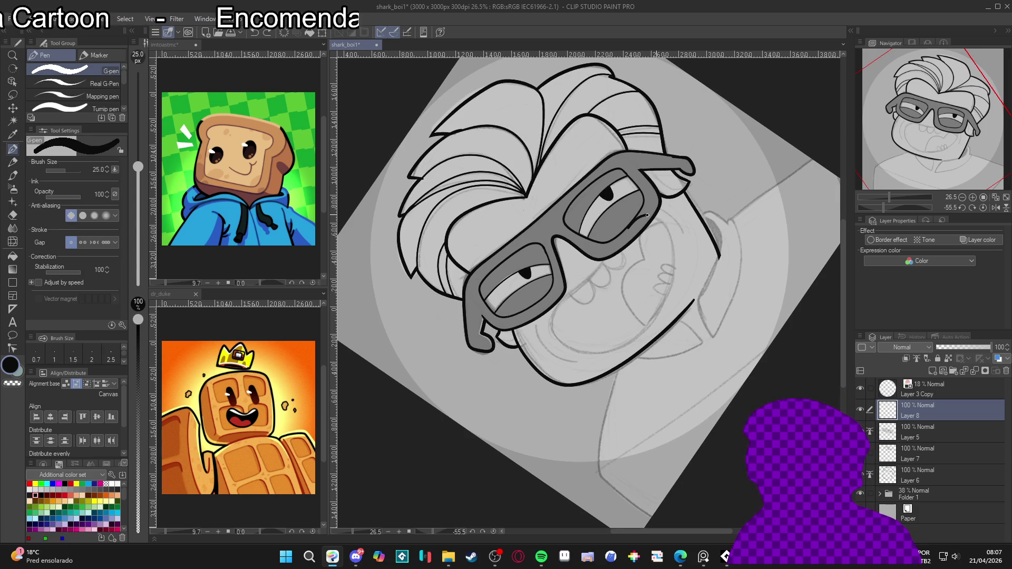
pyautogui.moveTo(676, 262)
pyautogui.mouseDown()
pyautogui.moveTo(650, 320)
pyautogui.moveTo(605, 353)
pyautogui.moveTo(559, 345)
pyautogui.moveTo(554, 309)
pyautogui.moveTo(606, 261)
pyautogui.mouseUp()
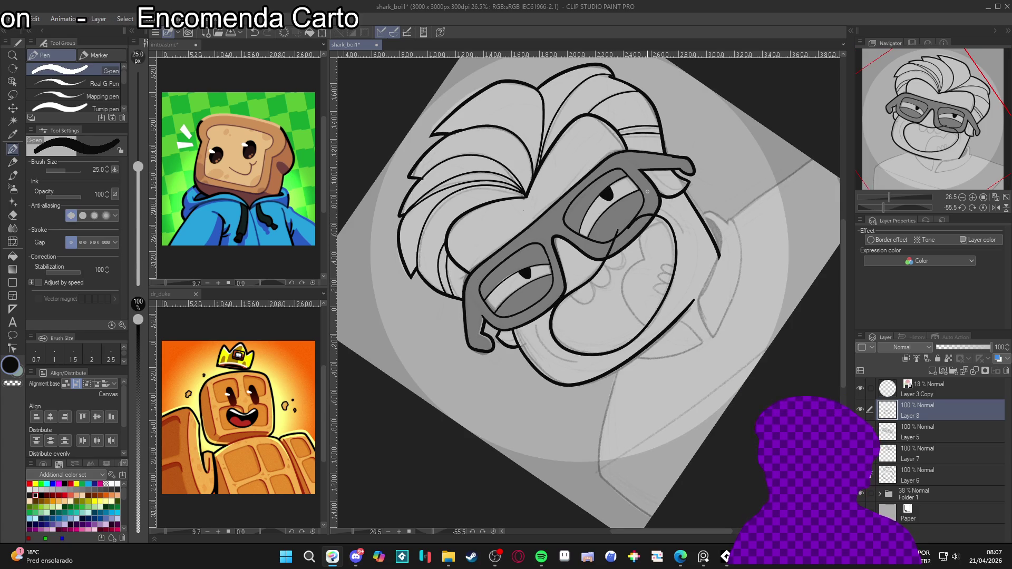
pyautogui.hotkey('ctrl', 'z')
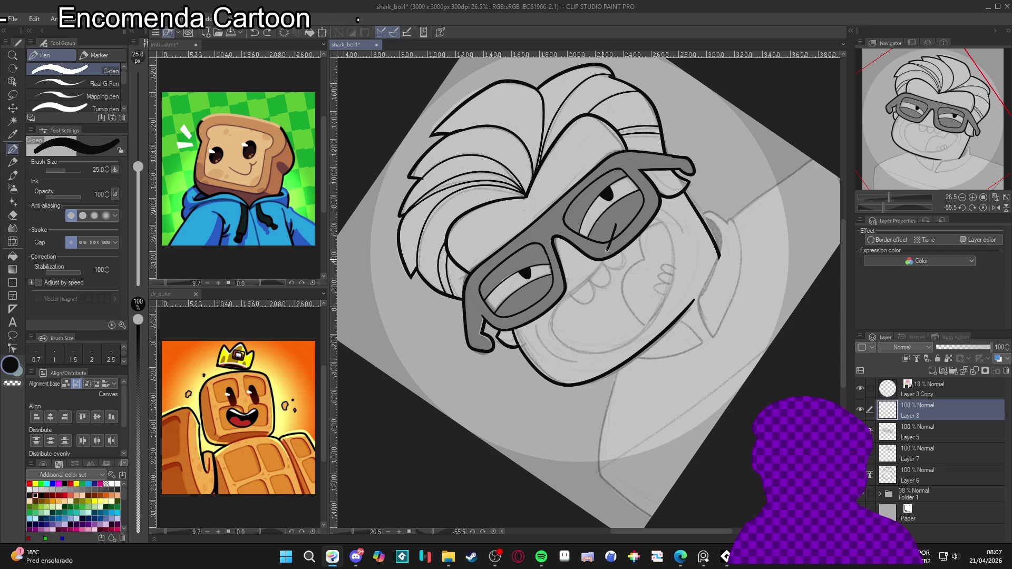
pyautogui.moveTo(556, 333)
pyautogui.mouseDown()
pyautogui.moveTo(593, 351)
pyautogui.moveTo(642, 331)
pyautogui.moveTo(672, 284)
pyautogui.moveTo(667, 231)
pyautogui.mouseUp()
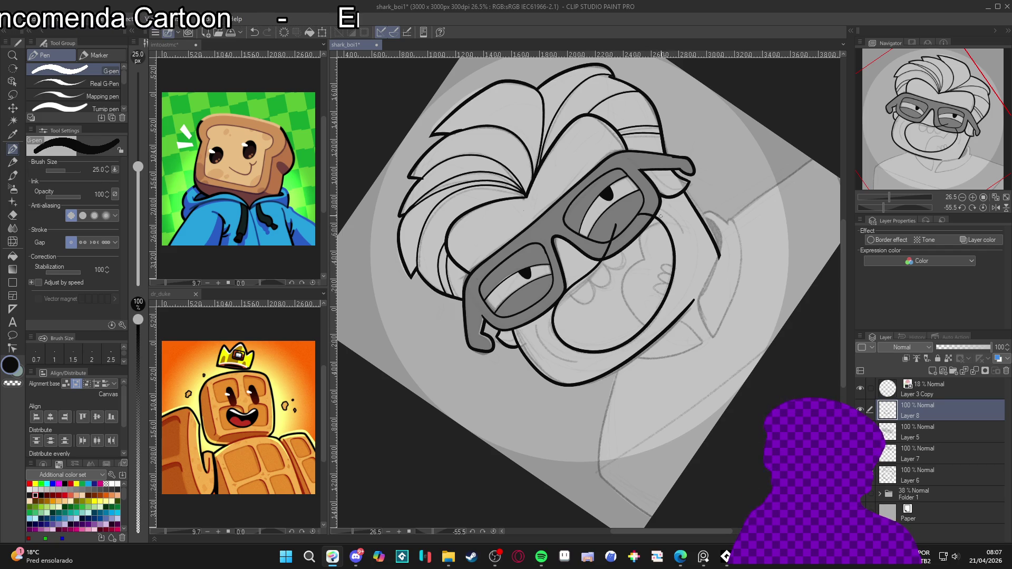
pyautogui.press('@')
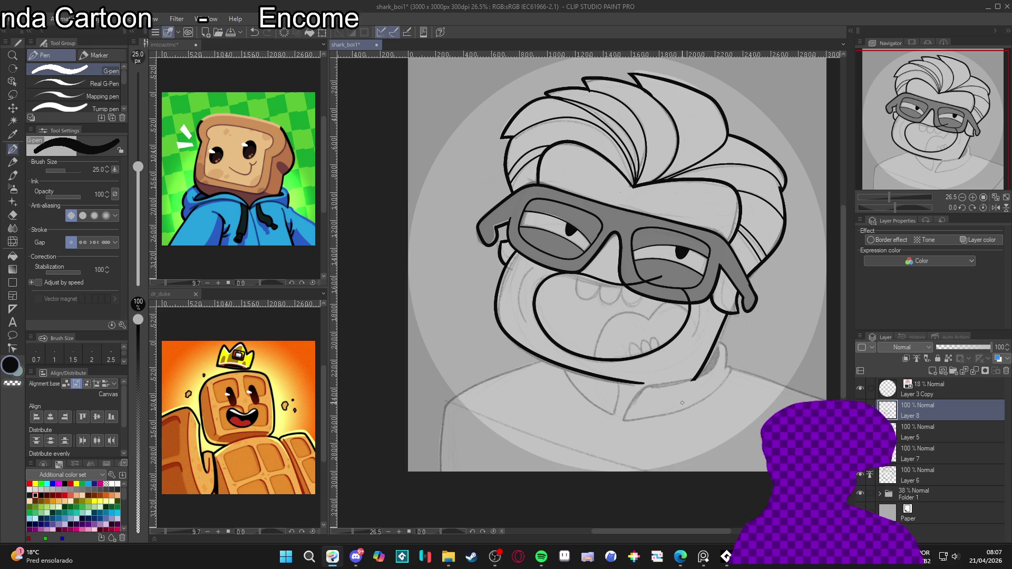
# Step: Erase the stray mark in the right lens and thicken the lower mouth line
pyautogui.press('e')
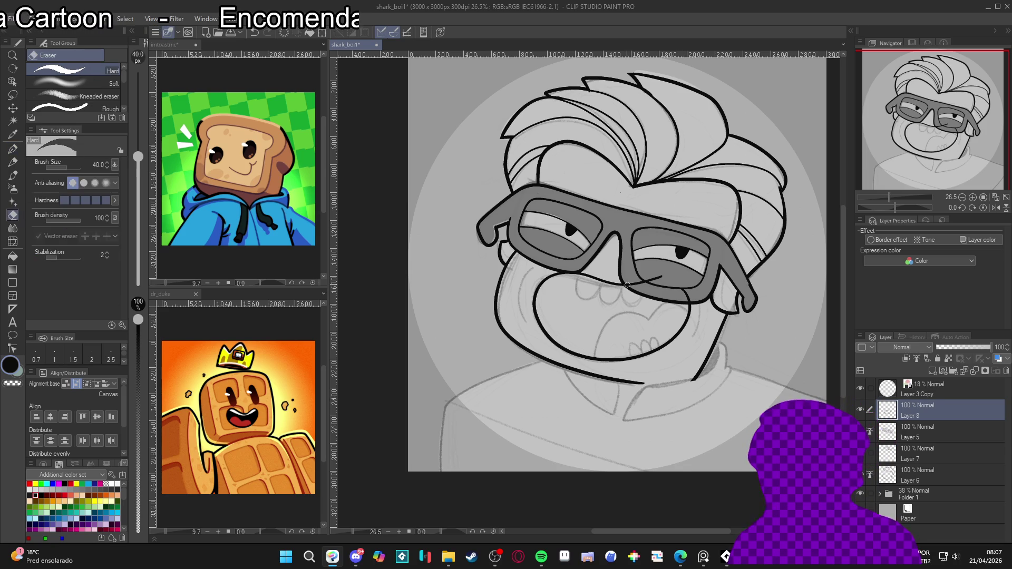
pyautogui.moveTo(645, 281); pyautogui.dragTo(665, 275)
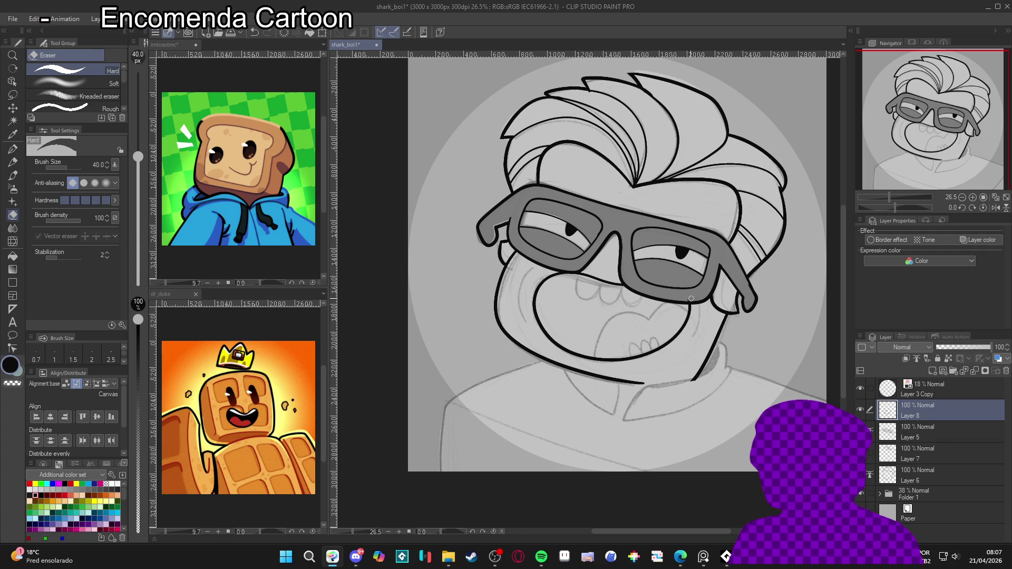
pyautogui.press('p')
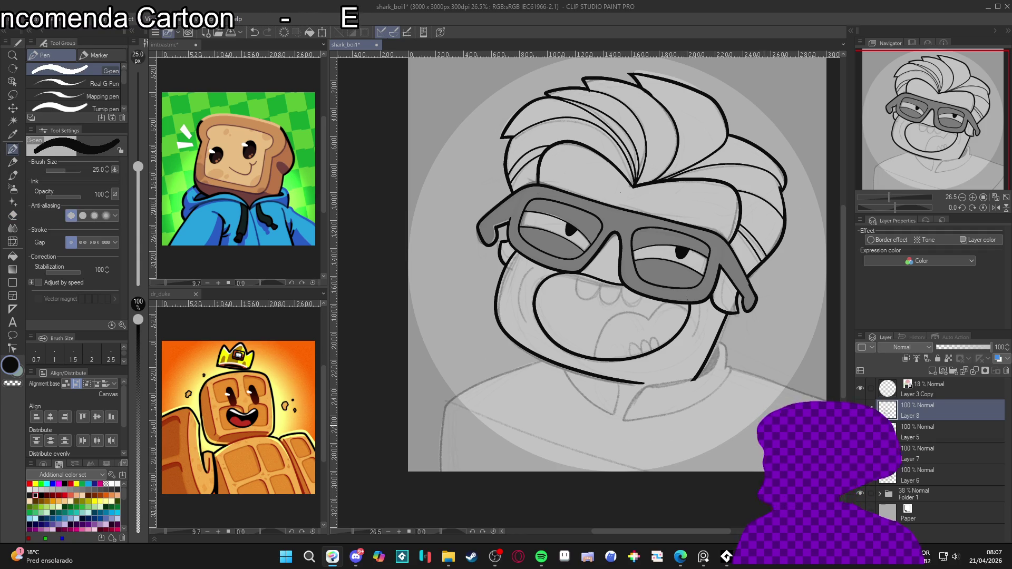
pyautogui.moveTo(621, 263); pyautogui.dragTo(633, 271)
pyautogui.moveTo(545, 295); pyautogui.dragTo(701, 363)
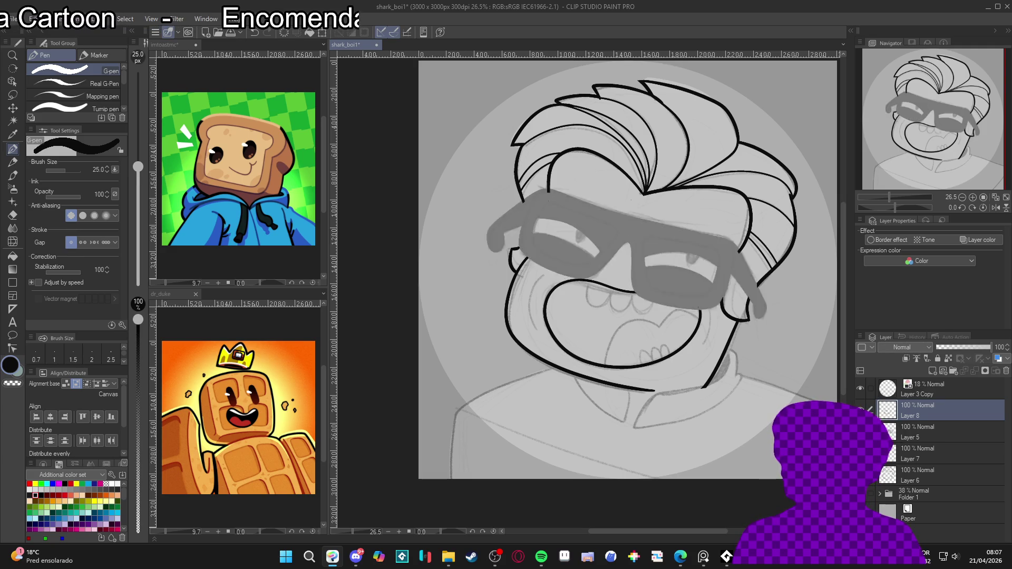
# Step: Move Layer 8 below Layer 5 and merge it down into Layer 6
pyautogui.moveTo(903, 414); pyautogui.dragTo(912, 456)
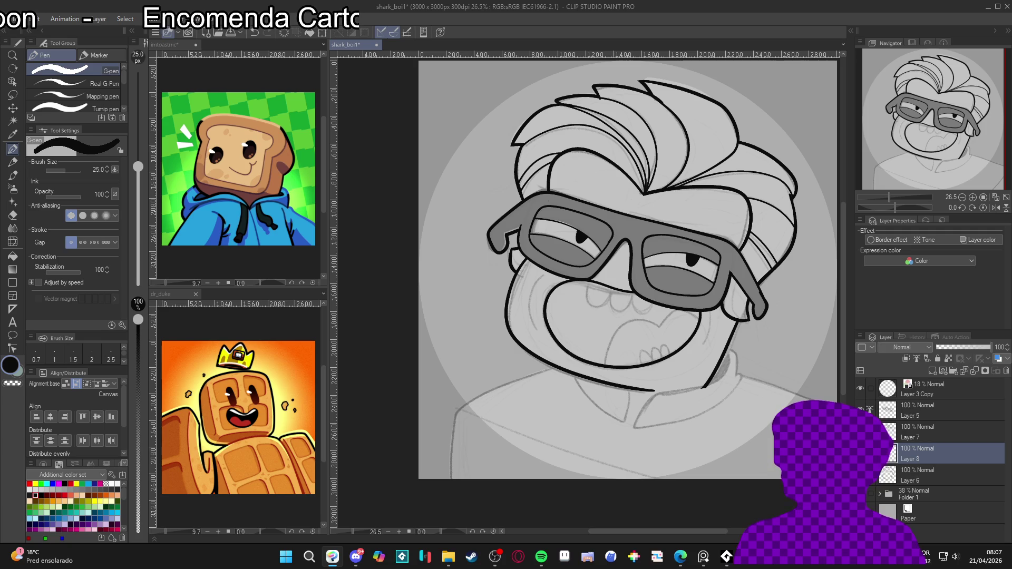
pyautogui.hotkey('ctrl', 'e')
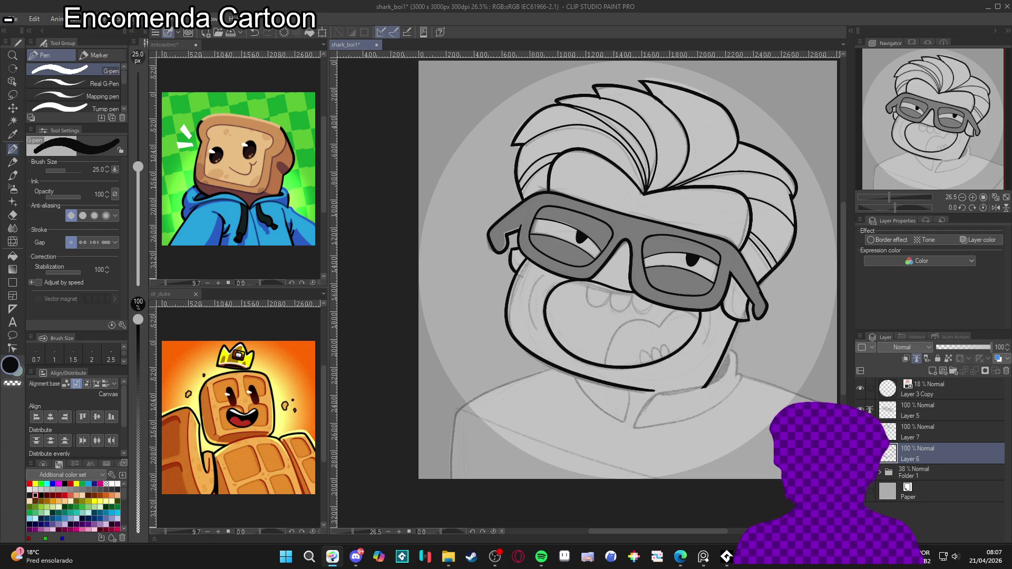
pyautogui.press('w')
pyautogui.click(627, 337)
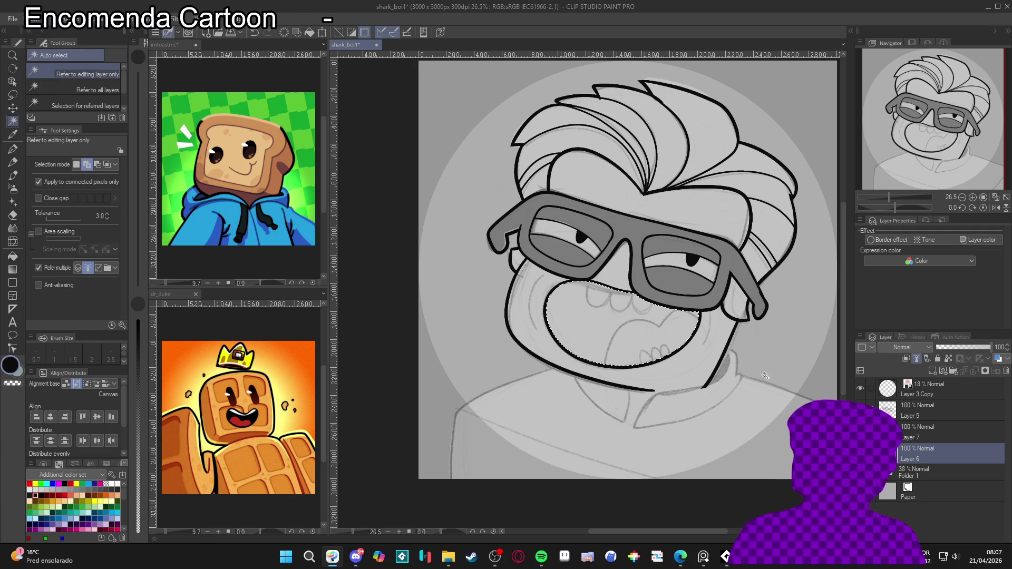
# Step: Clear the mouth selection, drop the pen size to 17 and try curves inside the mouth
pyautogui.press('p')
pyautogui.hotkey('ctrl', 'd')
pyautogui.press('[')
pyautogui.press('[')
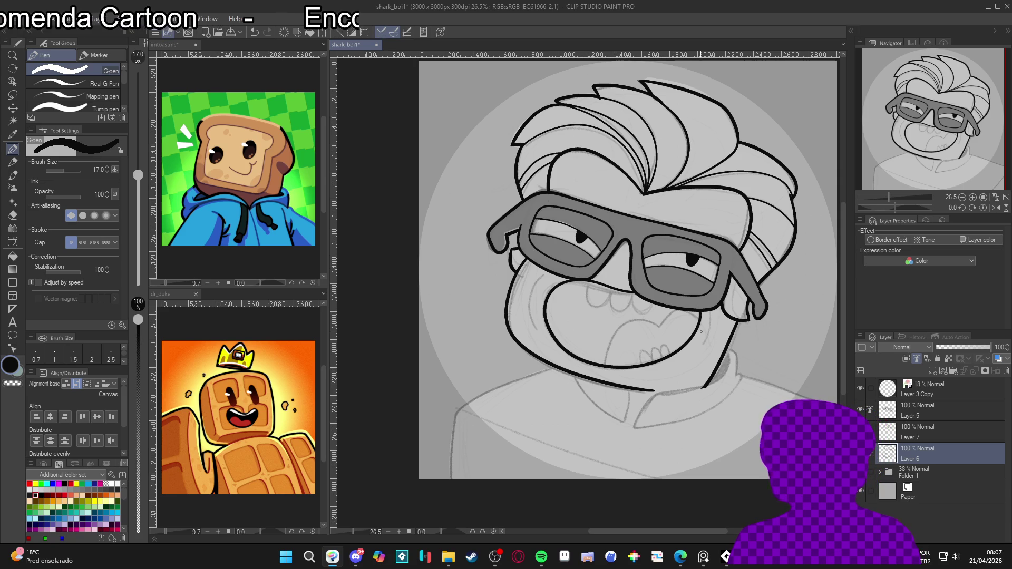
pyautogui.moveTo(687, 311)
pyautogui.mouseDown()
pyautogui.moveTo(662, 325)
pyautogui.moveTo(621, 323)
pyautogui.moveTo(599, 362)
pyautogui.mouseUp()
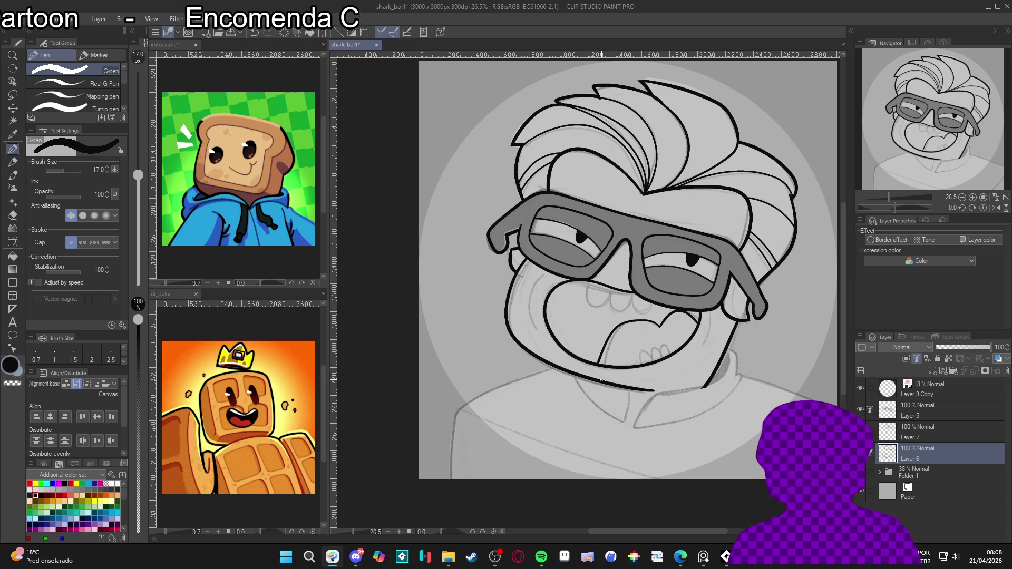
pyautogui.hotkey('ctrl', 'z')
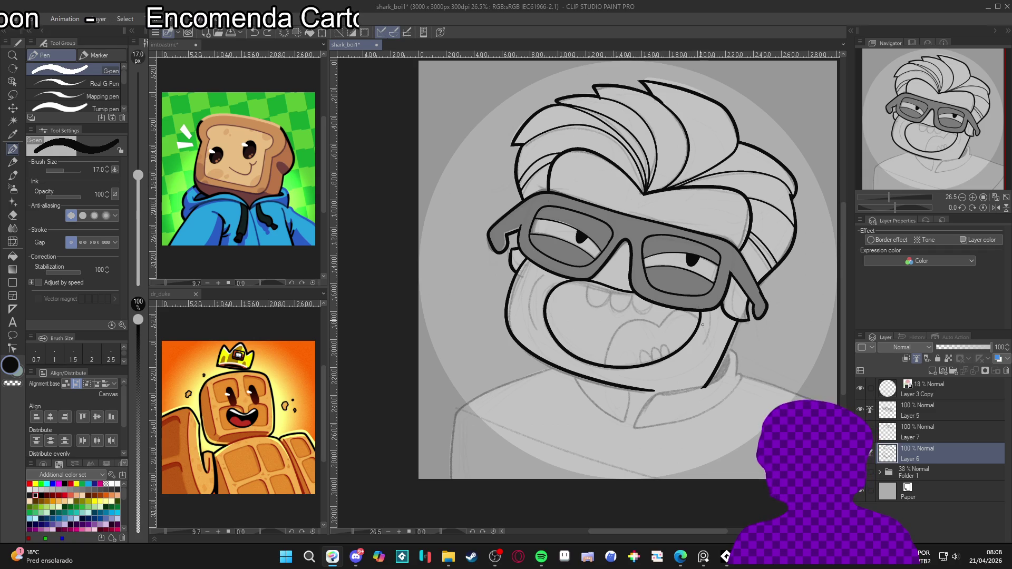
pyautogui.moveTo(658, 324)
pyautogui.mouseDown()
pyautogui.moveTo(628, 320)
pyautogui.moveTo(603, 364)
pyautogui.mouseUp()
pyautogui.hotkey('ctrl', 'z')
pyautogui.moveTo(643, 316); pyautogui.dragTo(603, 367)
pyautogui.hotkey('ctrl', 'z')
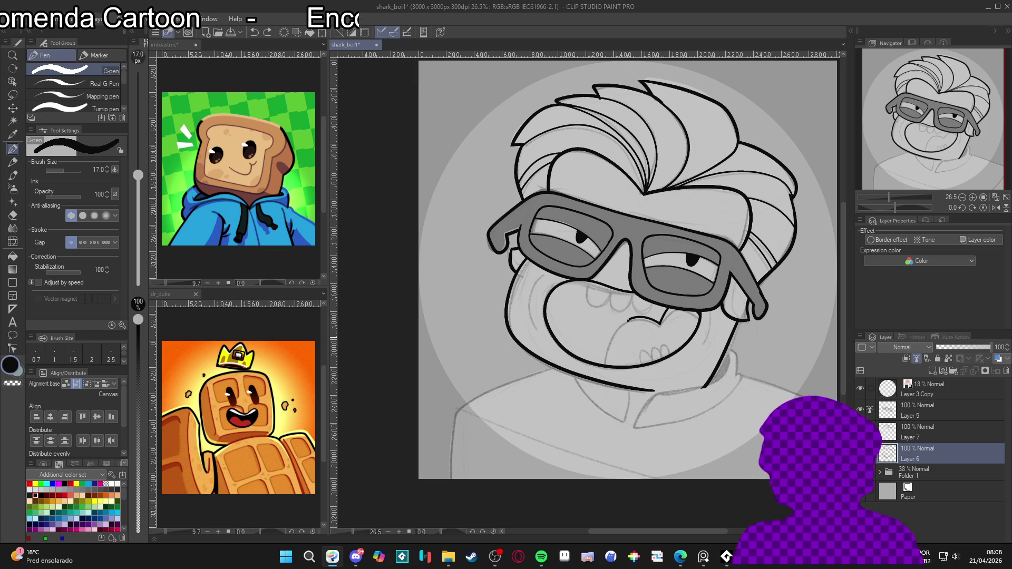
# Step: Ink a tooth outline inside the grinning mouth
pyautogui.moveTo(658, 381); pyautogui.dragTo(650, 404)
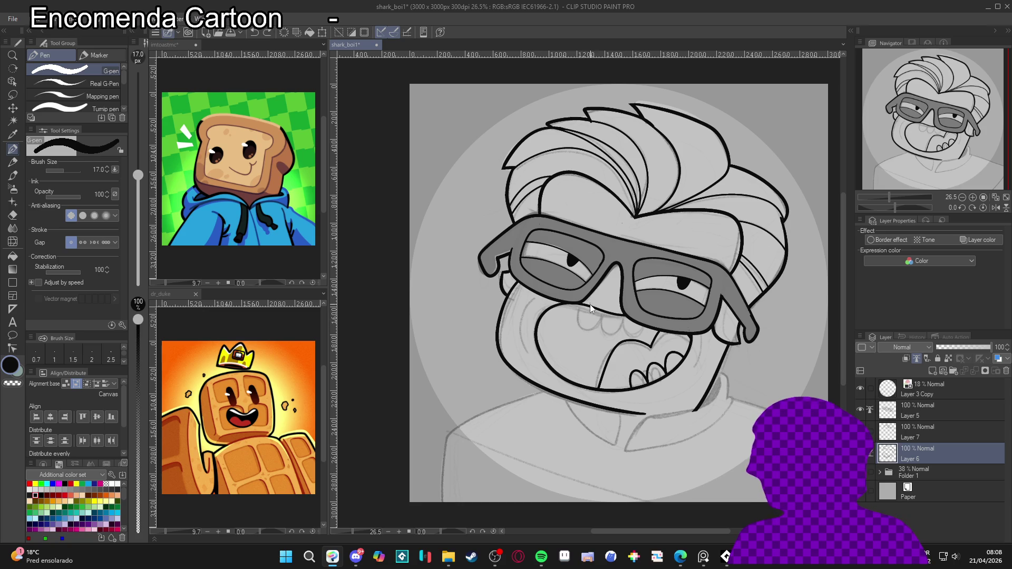
pyautogui.moveTo(583, 319); pyautogui.dragTo(624, 326)
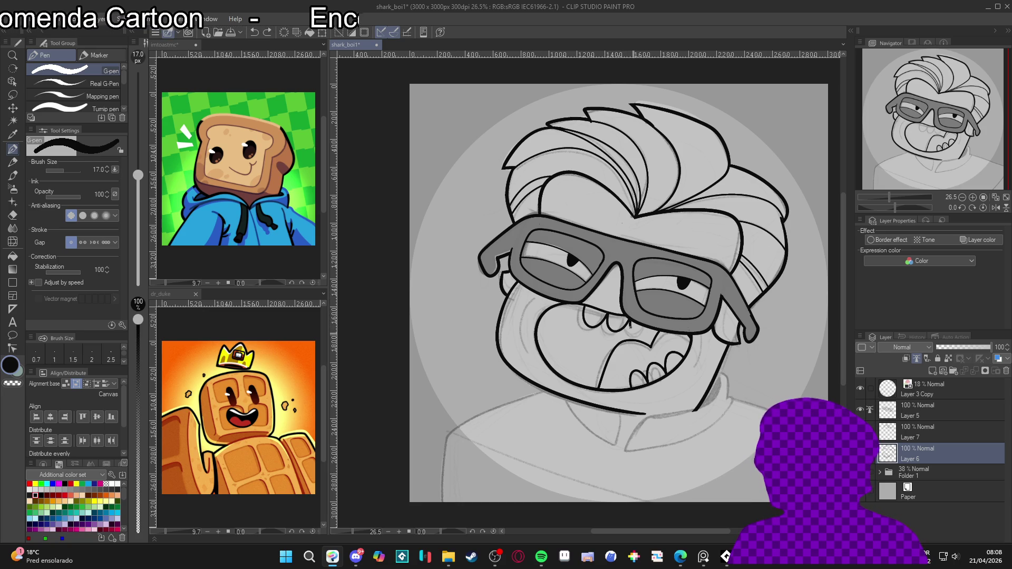
pyautogui.moveTo(729, 407)
pyautogui.mouseDown()
pyautogui.moveTo(723, 389)
pyautogui.moveTo(689, 381)
pyautogui.mouseUp()
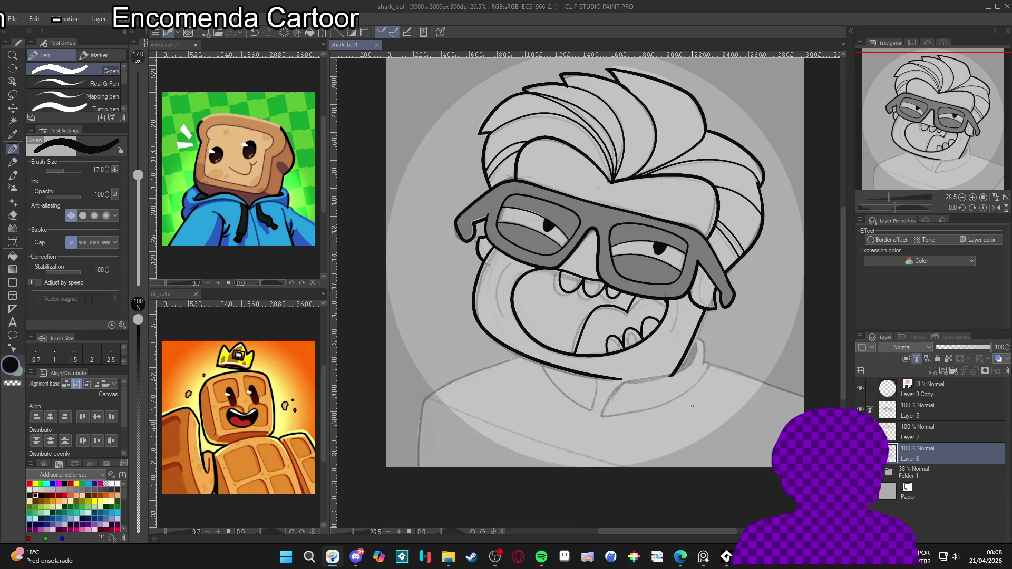
pyautogui.moveTo(688, 372); pyautogui.dragTo(679, 333)
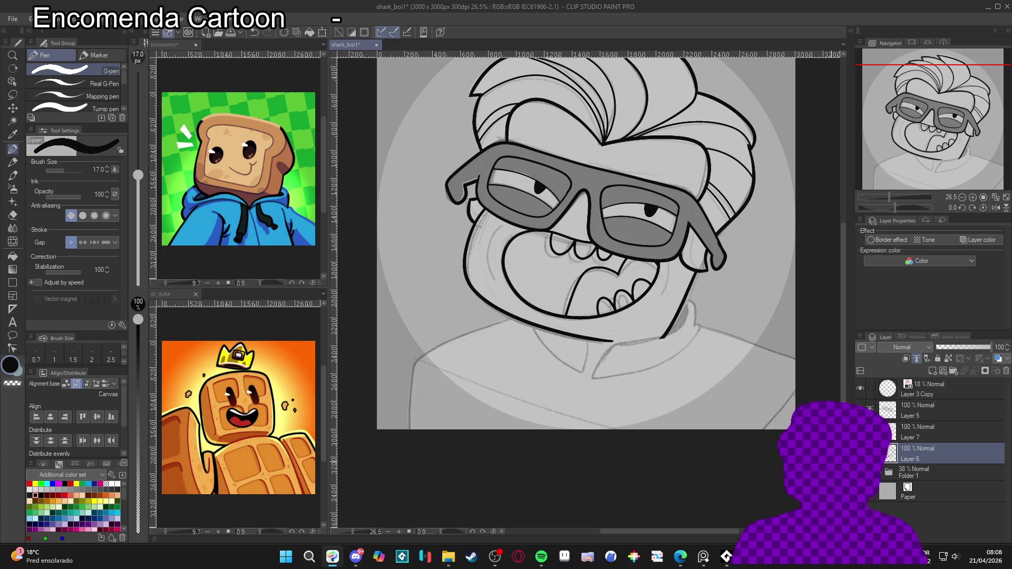
# Step: Add a new empty Layer 8 above Layer 6 and raise the pen size to 25
pyautogui.hotkey('ctrl', 'shift', 'n')
pyautogui.moveTo(712, 350); pyautogui.dragTo(692, 370)
pyautogui.press(']')
pyautogui.press(']')
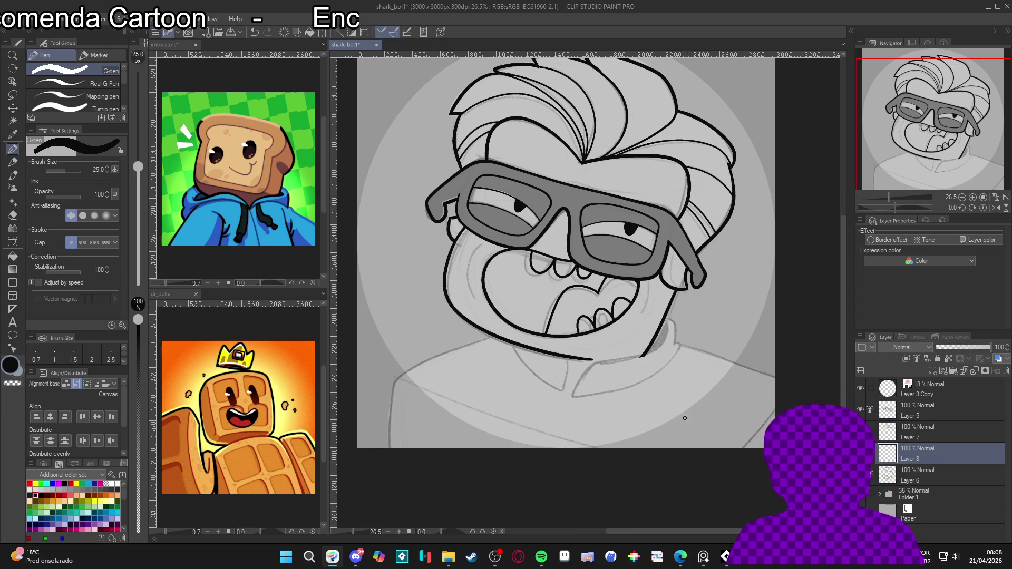
# Step: On Layer 8, ink the right cheek crease and the jaw line curving toward the collar
pyautogui.moveTo(686, 434); pyautogui.dragTo(688, 441)
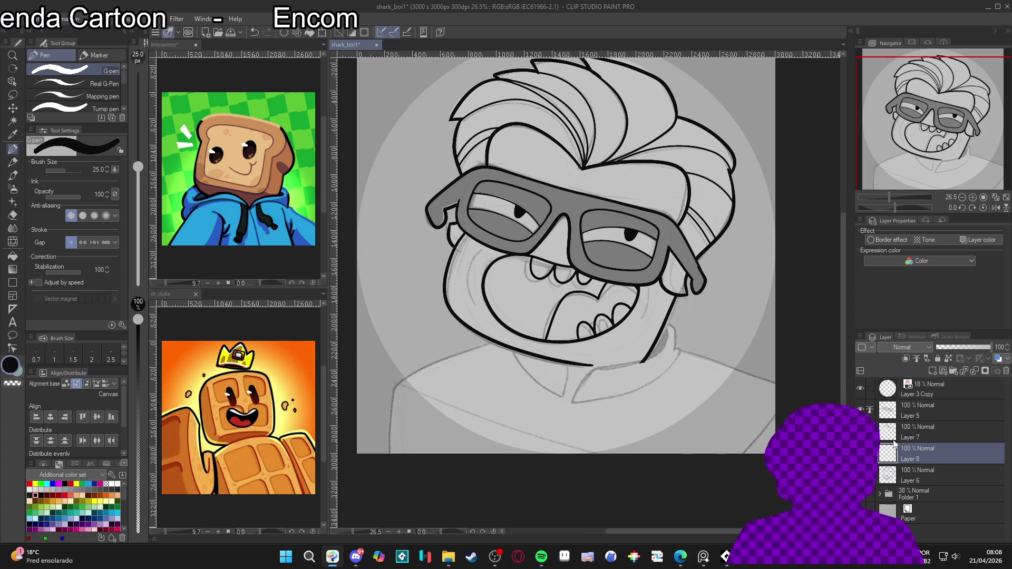
pyautogui.moveTo(666, 378); pyautogui.dragTo(669, 368)
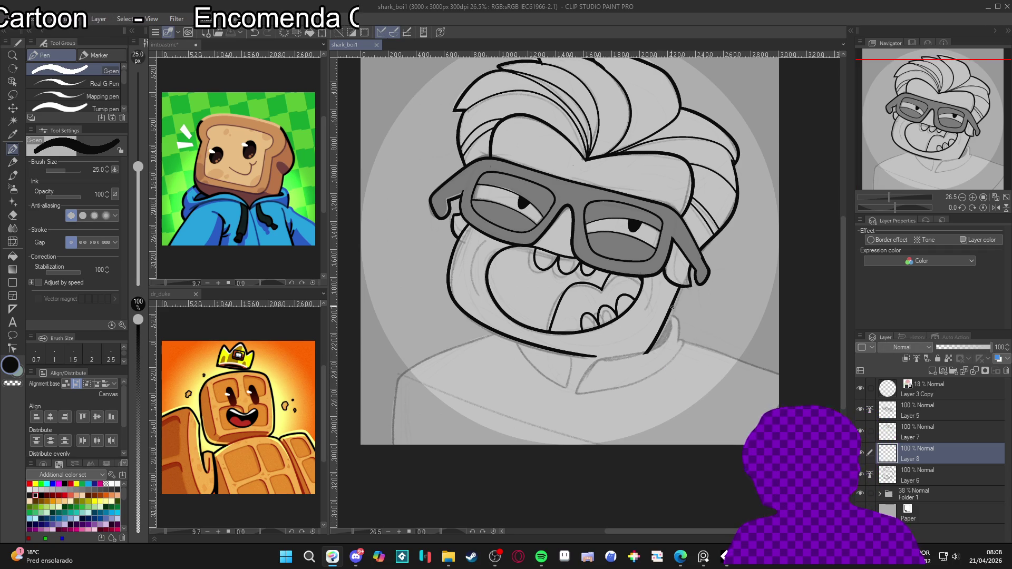
pyautogui.moveTo(656, 316)
pyautogui.mouseDown()
pyautogui.moveTo(681, 319)
pyautogui.moveTo(668, 311)
pyautogui.moveTo(681, 327)
pyautogui.mouseUp()
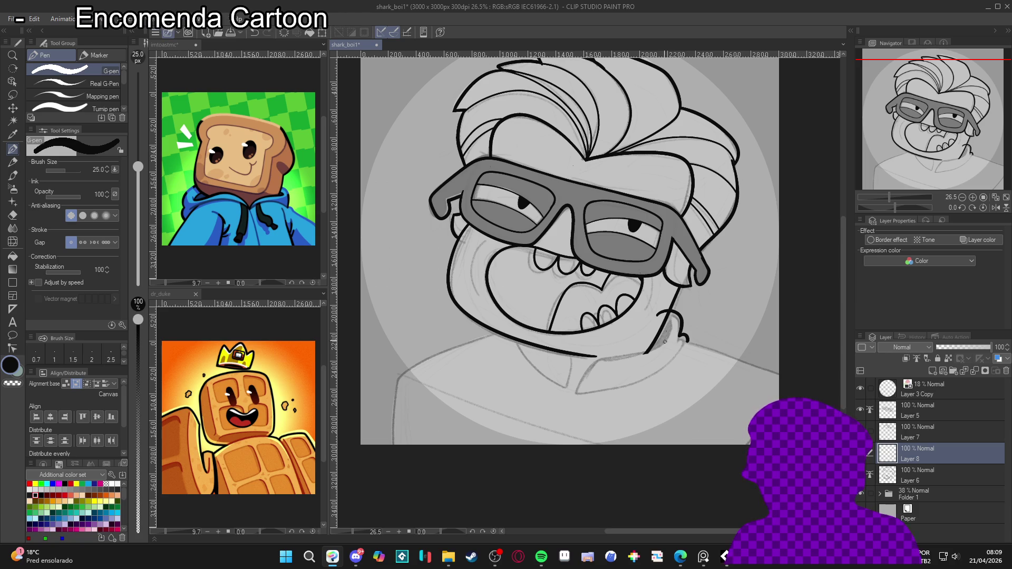
pyautogui.moveTo(671, 323); pyautogui.dragTo(664, 344)
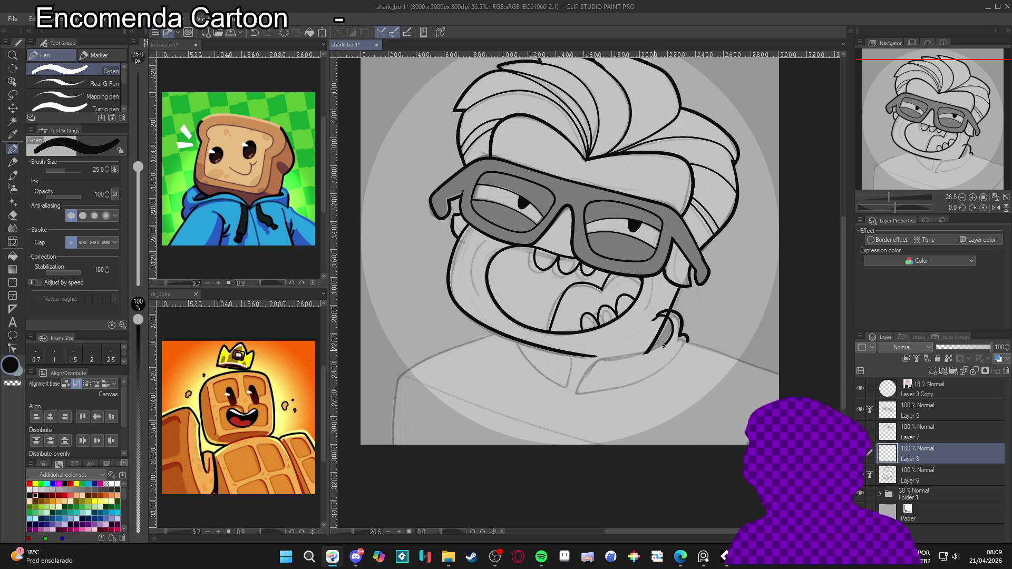
pyautogui.moveTo(604, 358); pyautogui.dragTo(571, 396)
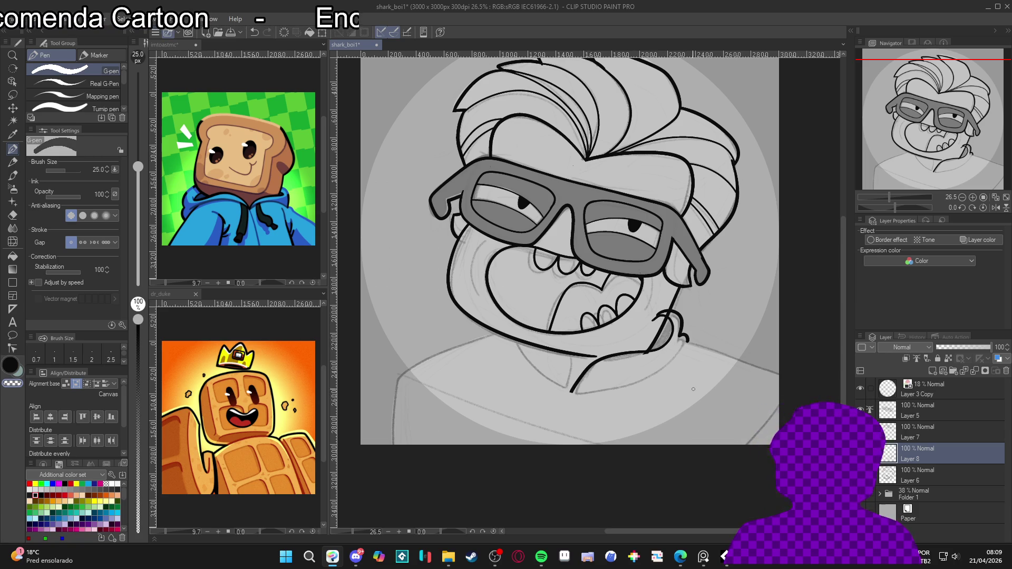
pyautogui.press('e')
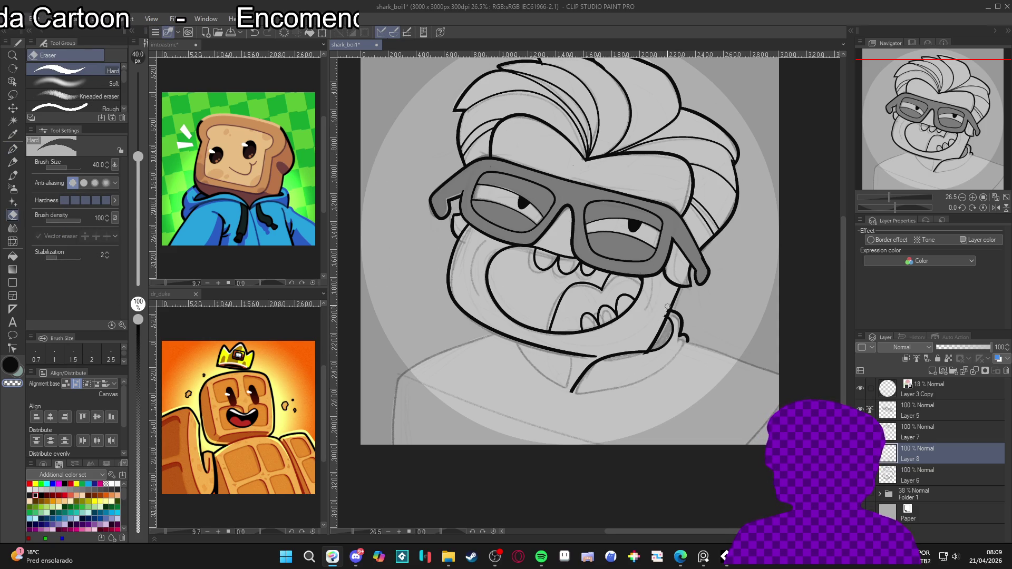
pyautogui.press('p')
pyautogui.moveTo(692, 295)
pyautogui.mouseDown()
pyautogui.moveTo(605, 337)
pyautogui.moveTo(527, 211)
pyautogui.mouseUp()
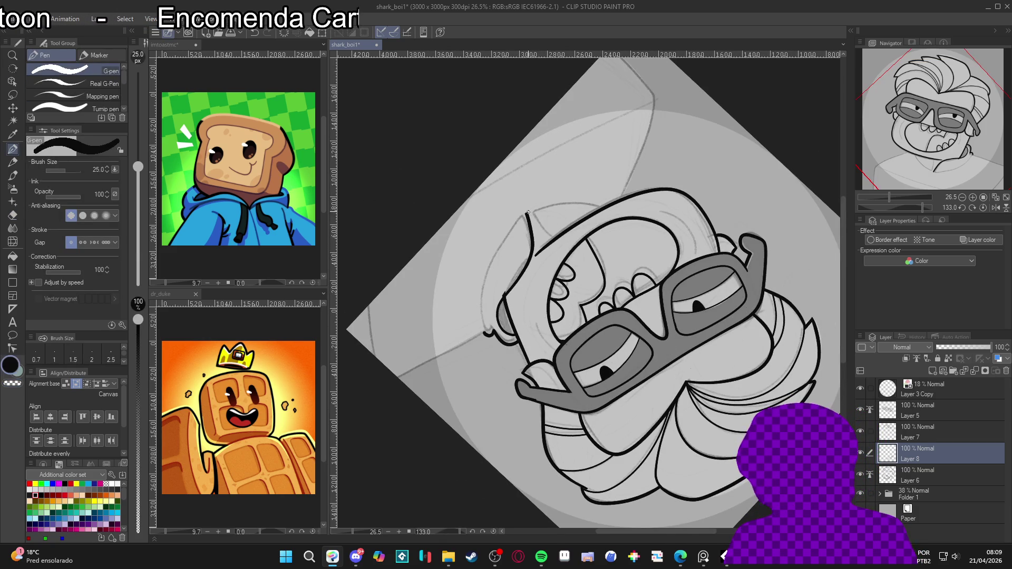
# Step: Ink the head's left and face outlines on a rotated canvas, redoing one stroke shorter
pyautogui.moveTo(524, 212)
pyautogui.mouseDown()
pyautogui.moveTo(495, 251)
pyautogui.moveTo(482, 300)
pyautogui.moveTo(485, 346)
pyautogui.mouseUp()
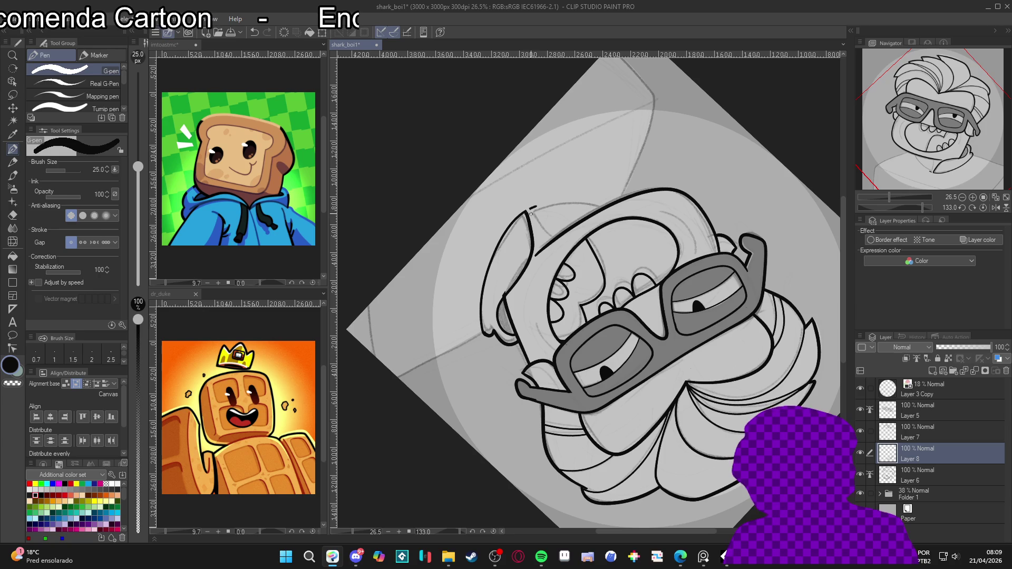
pyautogui.press('e')
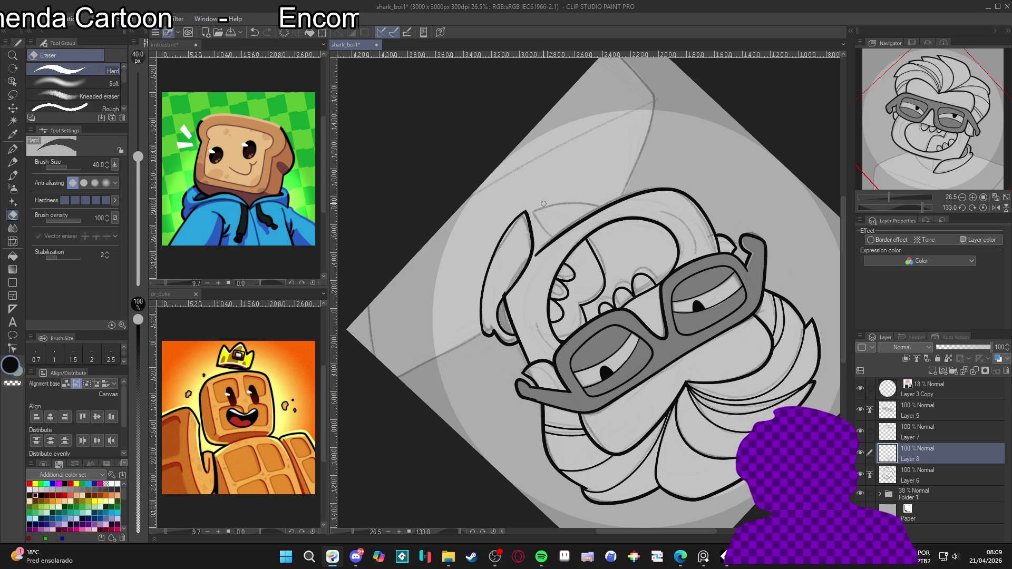
pyautogui.press('p')
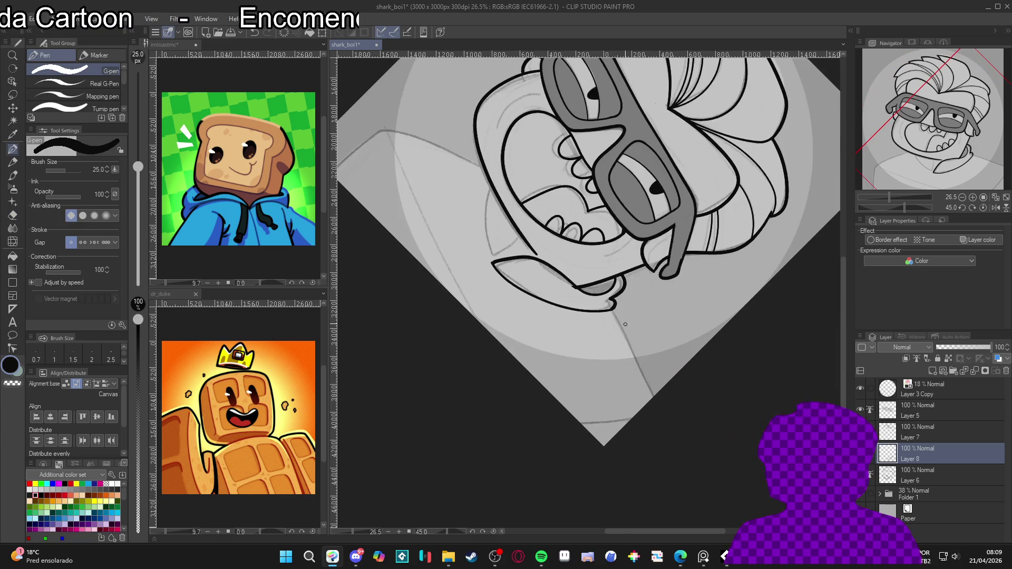
pyautogui.moveTo(713, 397); pyautogui.dragTo(761, 197)
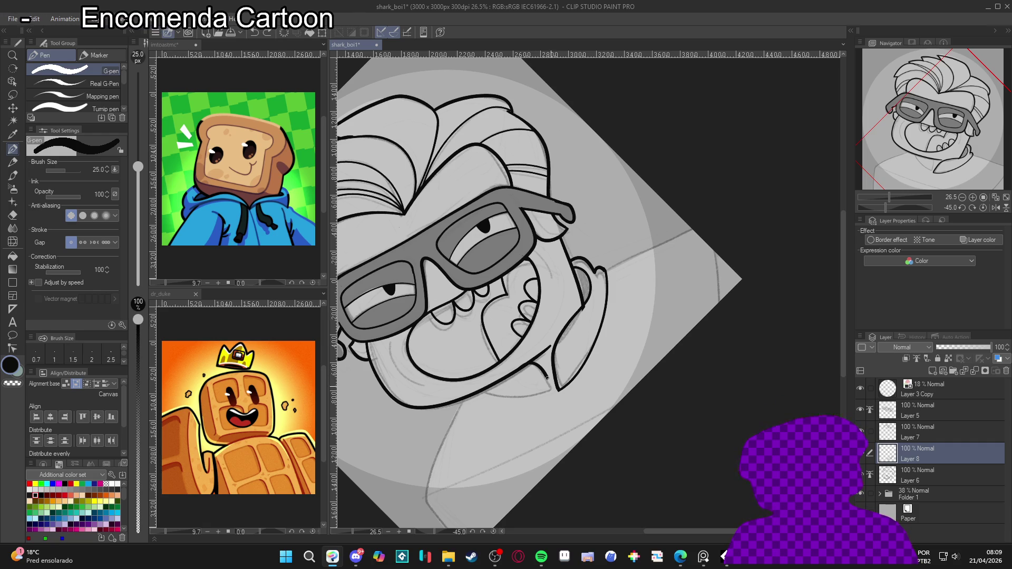
pyautogui.press('r')
pyautogui.moveTo(644, 473)
pyautogui.mouseDown()
pyautogui.moveTo(420, 383)
pyautogui.moveTo(414, 368)
pyautogui.mouseUp()
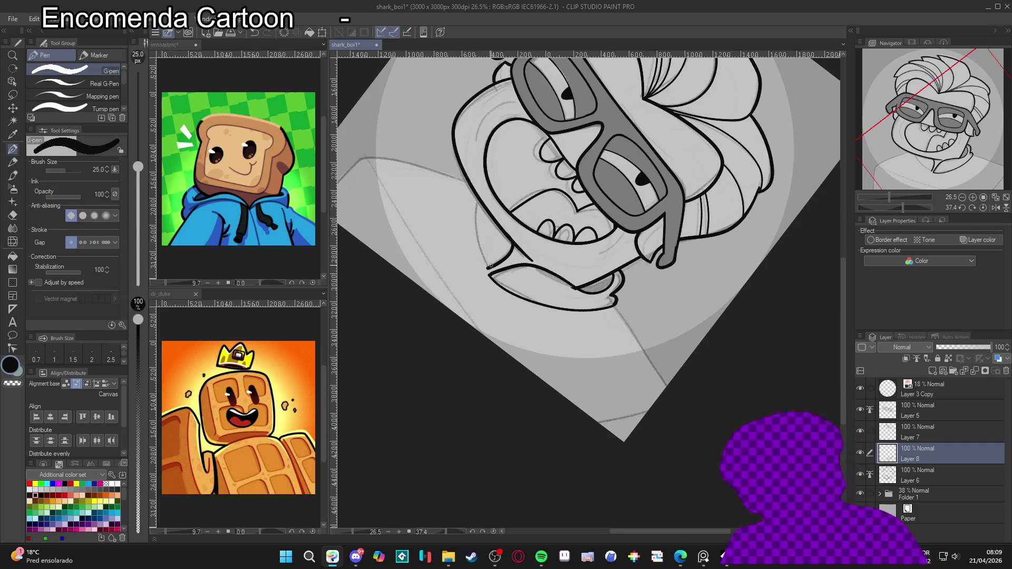
pyautogui.moveTo(484, 262); pyautogui.dragTo(472, 228)
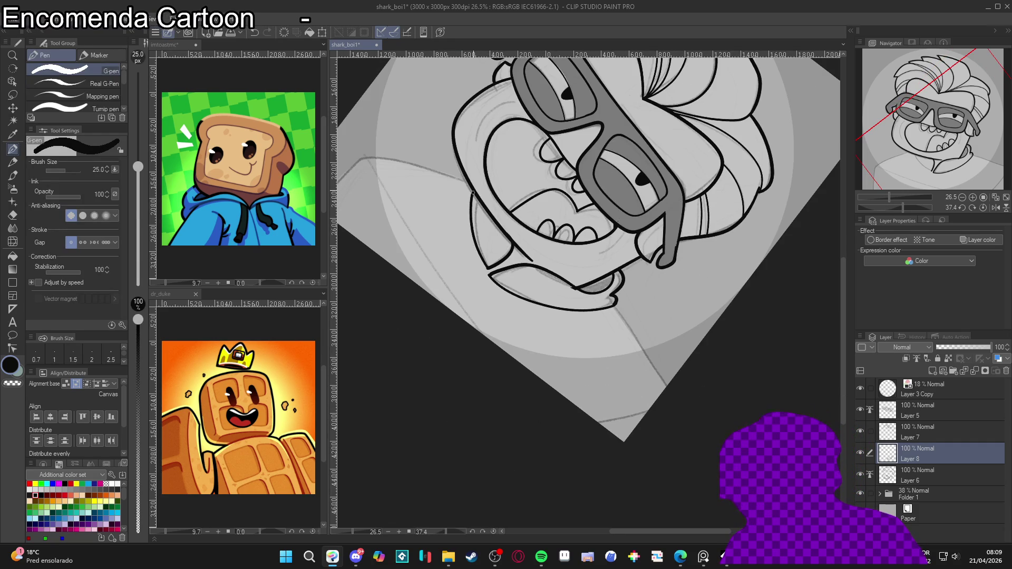
pyautogui.hotkey('ctrl', 'z')
pyautogui.moveTo(491, 272); pyautogui.dragTo(470, 185)
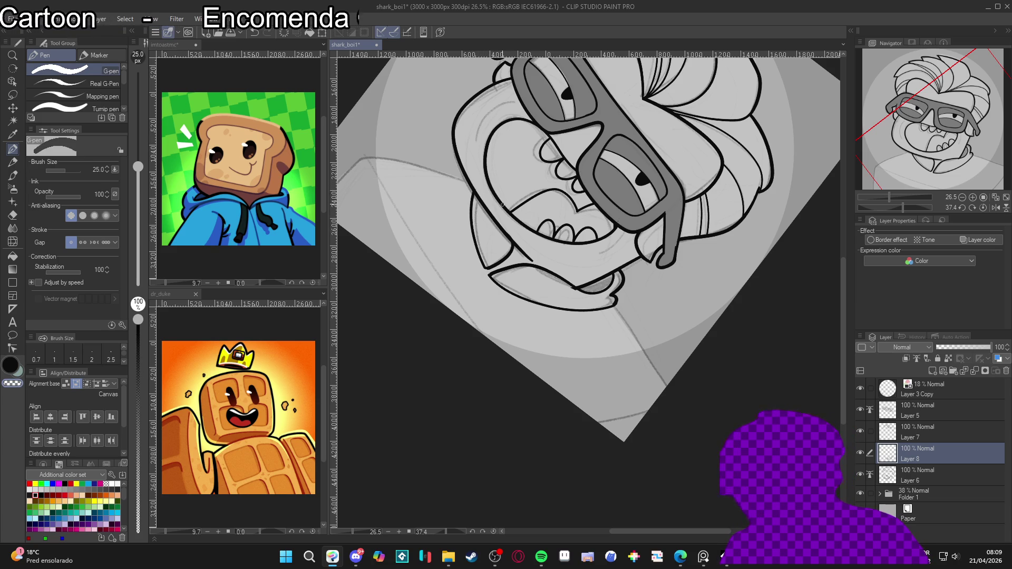
pyautogui.hotkey('ctrl', '@')
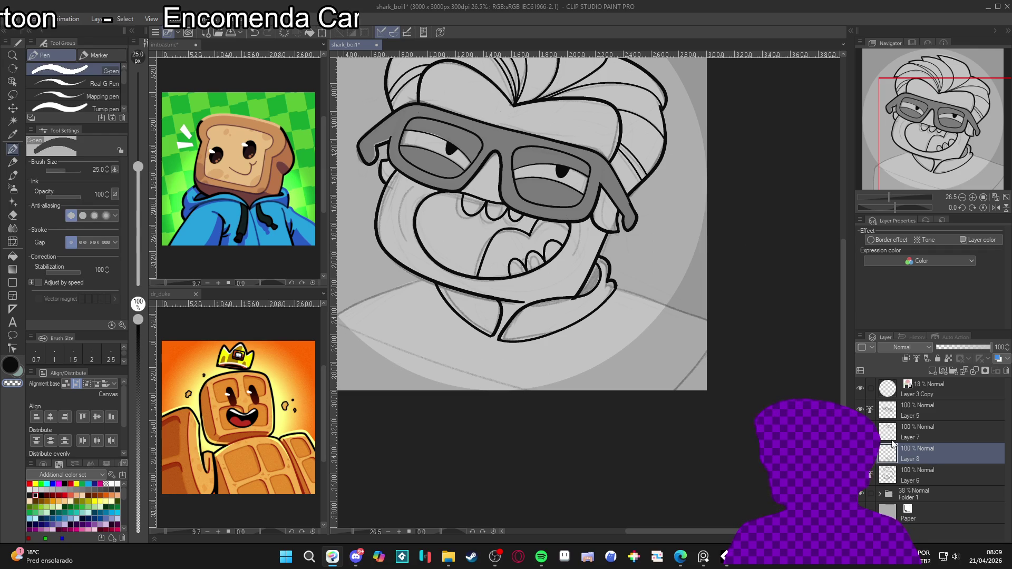
# Step: Merge Layer 8 down into Layer 6 and save the document
pyautogui.click(895, 479)
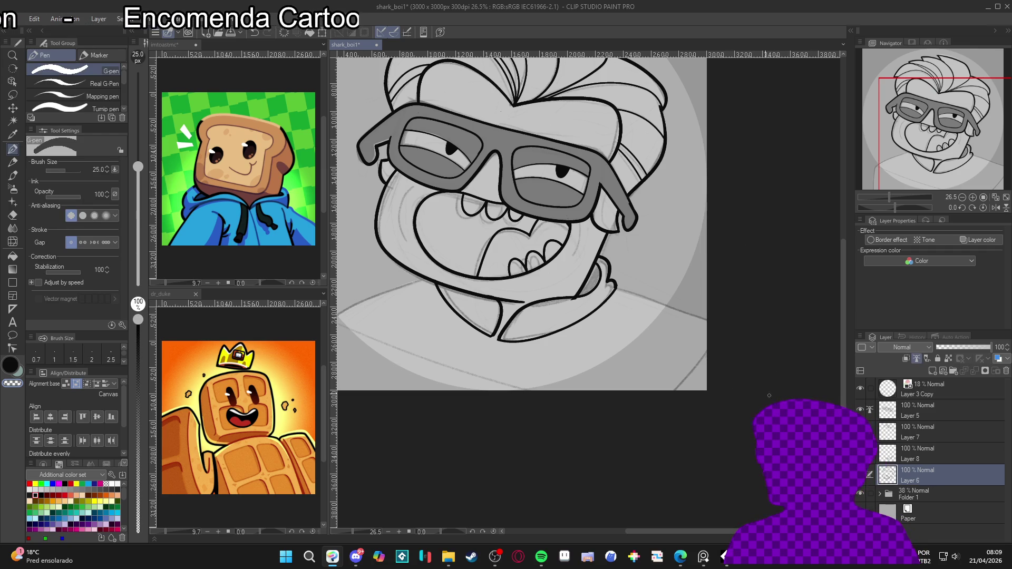
pyautogui.moveTo(565, 304); pyautogui.dragTo(577, 301)
pyautogui.hotkey('ctrl', 'z')
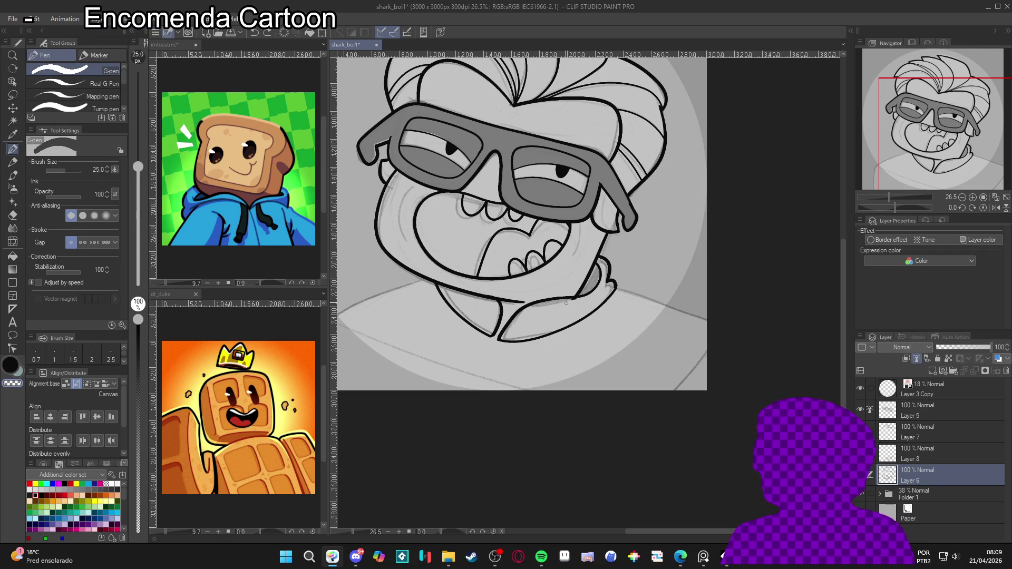
pyautogui.scroll(1, 626, 366)
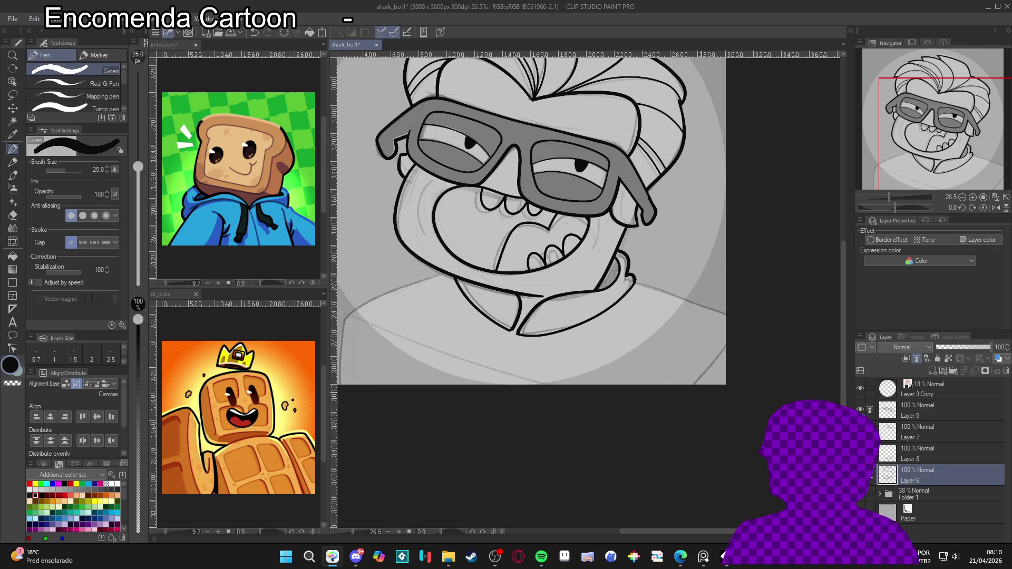
pyautogui.scroll(1, 685, 422)
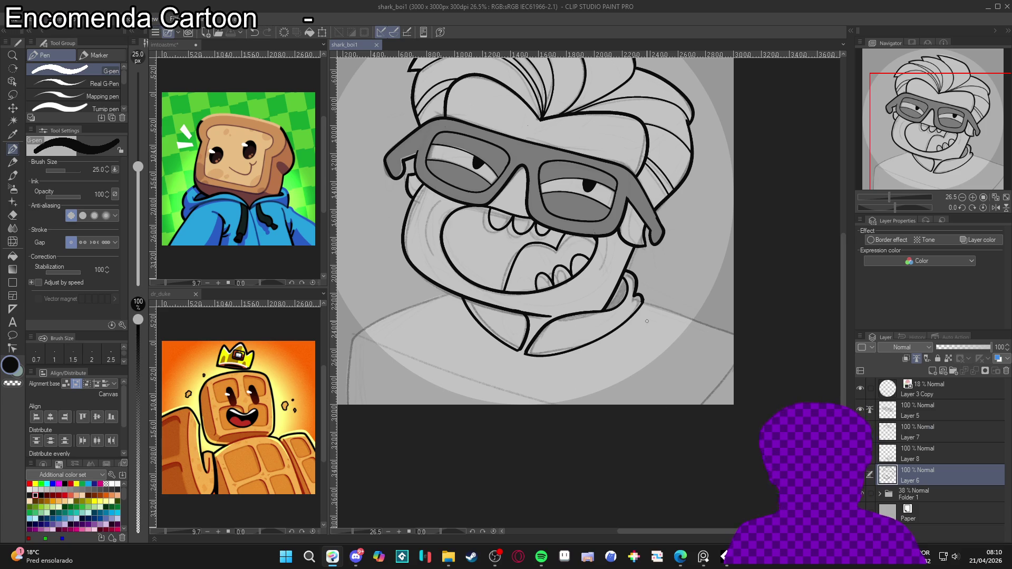
pyautogui.scroll(-1, 532, 353)
pyautogui.scroll(-1, 642, 445)
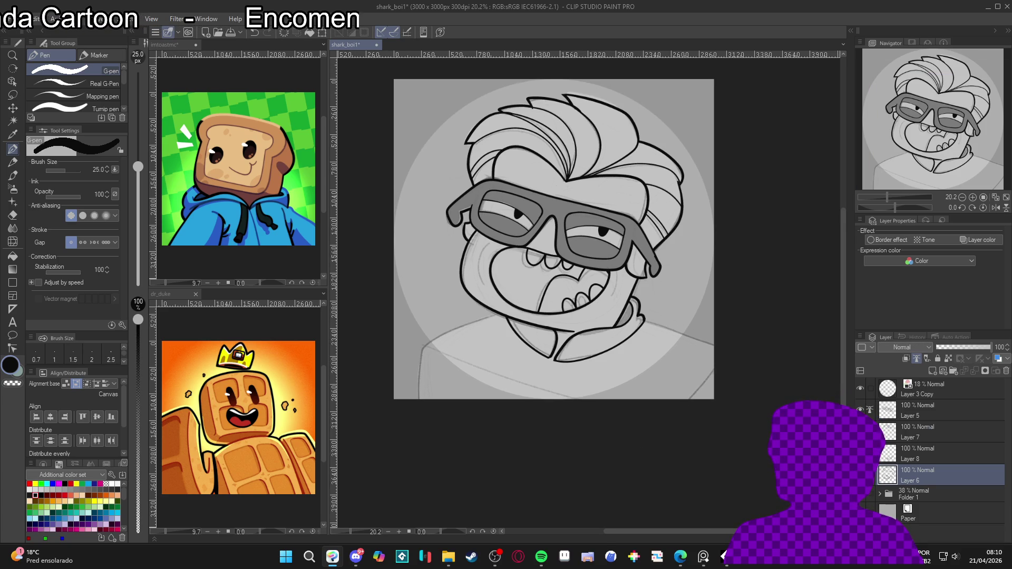
pyautogui.hotkey('ctrl', 'e')
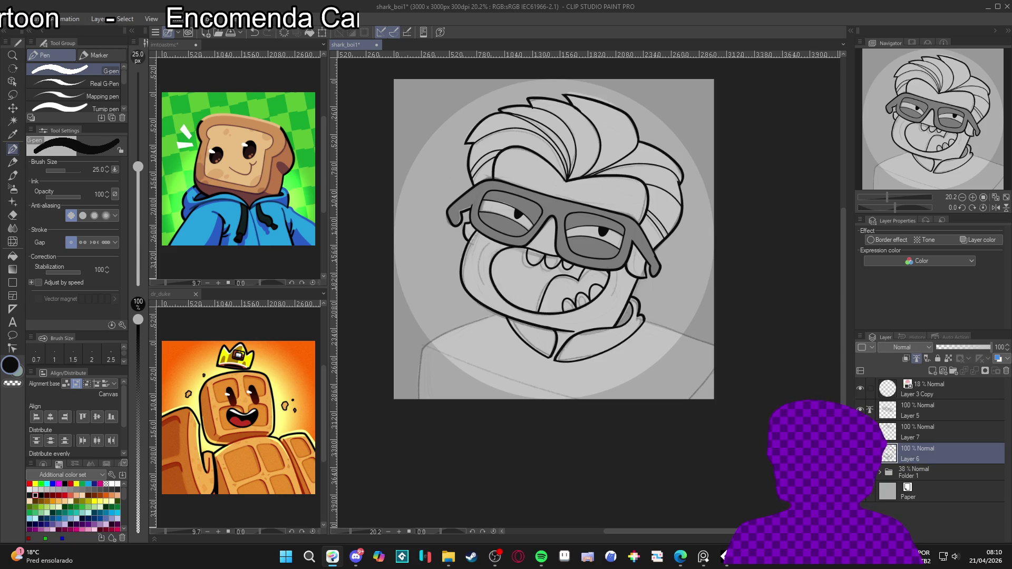
pyautogui.scroll(2, 549, 402)
pyautogui.hotkey('ctrl', 's')
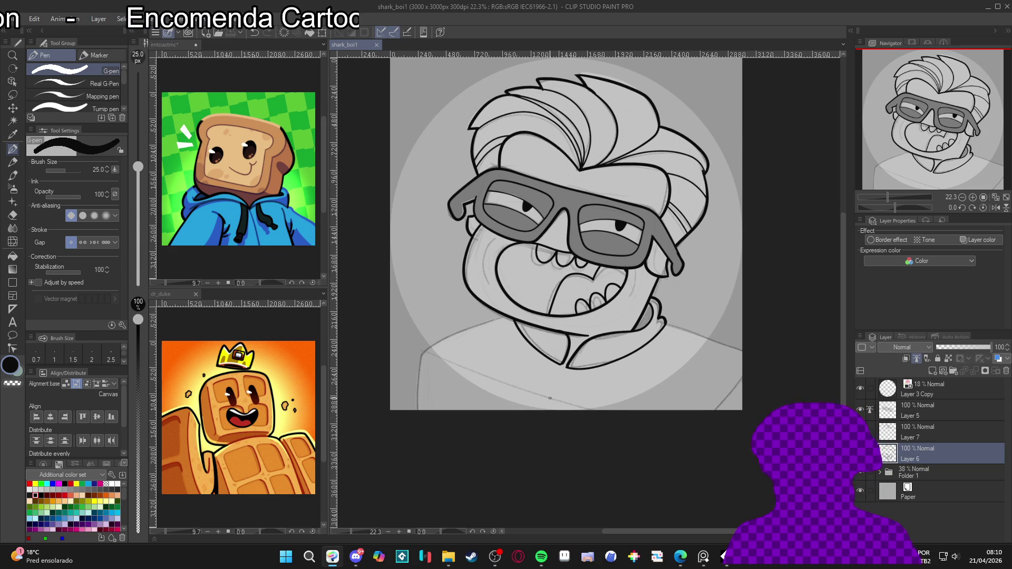
# Step: Add a new empty layer above Layer 6 and undo the stray jaw-line strokes
pyautogui.hotkey('ctrl', 'shift', 'n')
pyautogui.moveTo(497, 326)
pyautogui.mouseDown()
pyautogui.moveTo(590, 294)
pyautogui.moveTo(569, 293)
pyautogui.mouseUp()
pyautogui.hotkey('ctrl', 'z')
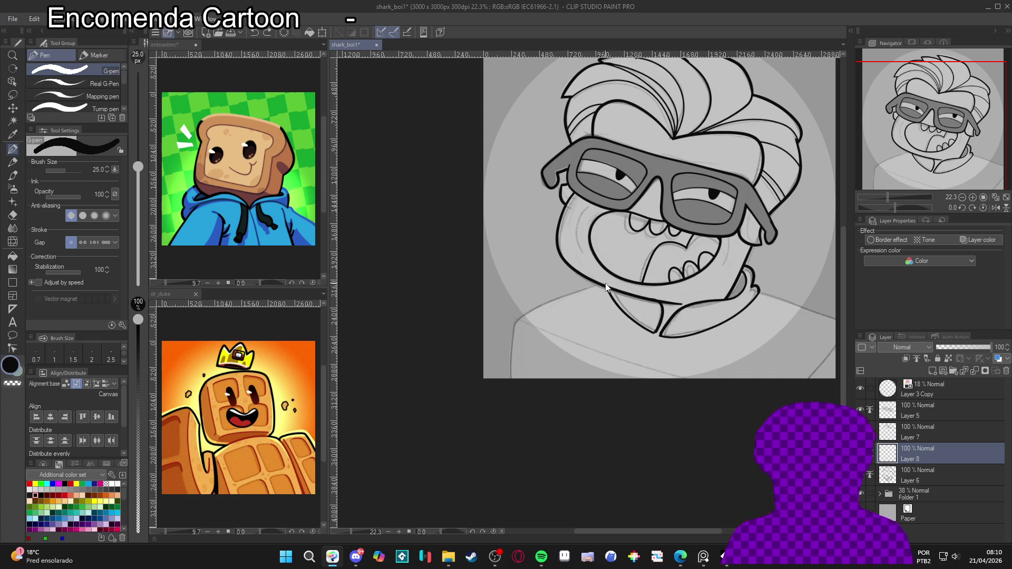
pyautogui.hotkey('ctrl', 'z')
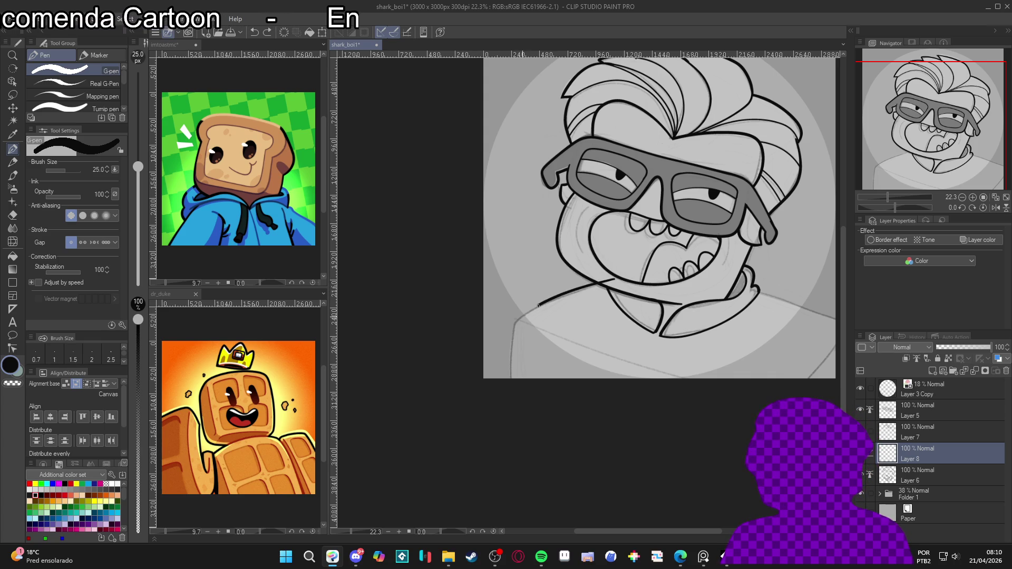
pyautogui.moveTo(603, 285); pyautogui.dragTo(500, 274)
pyautogui.press('e')
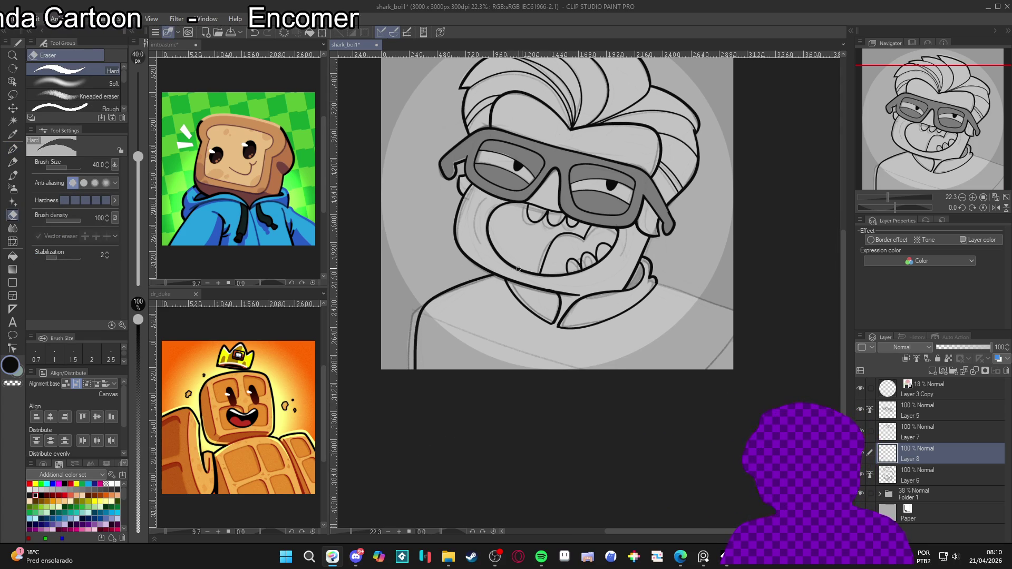
pyautogui.press('p')
# Step: Ink the collar line and lower-left outline with the pen at size 17, then reset rotation
pyautogui.moveTo(714, 369)
pyautogui.mouseDown()
pyautogui.moveTo(635, 344)
pyautogui.moveTo(638, 364)
pyautogui.mouseUp()
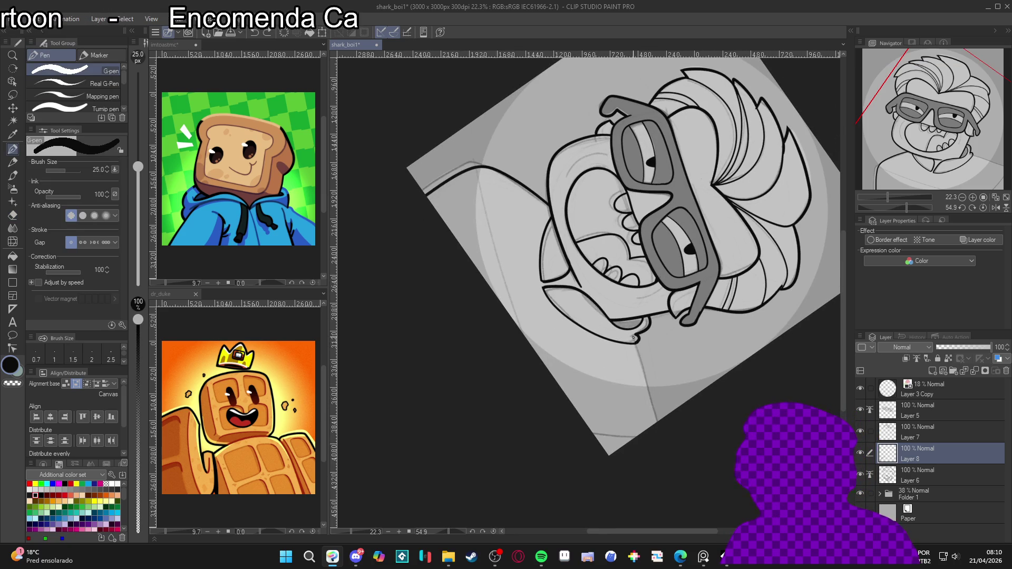
pyautogui.moveTo(654, 412); pyautogui.dragTo(657, 422)
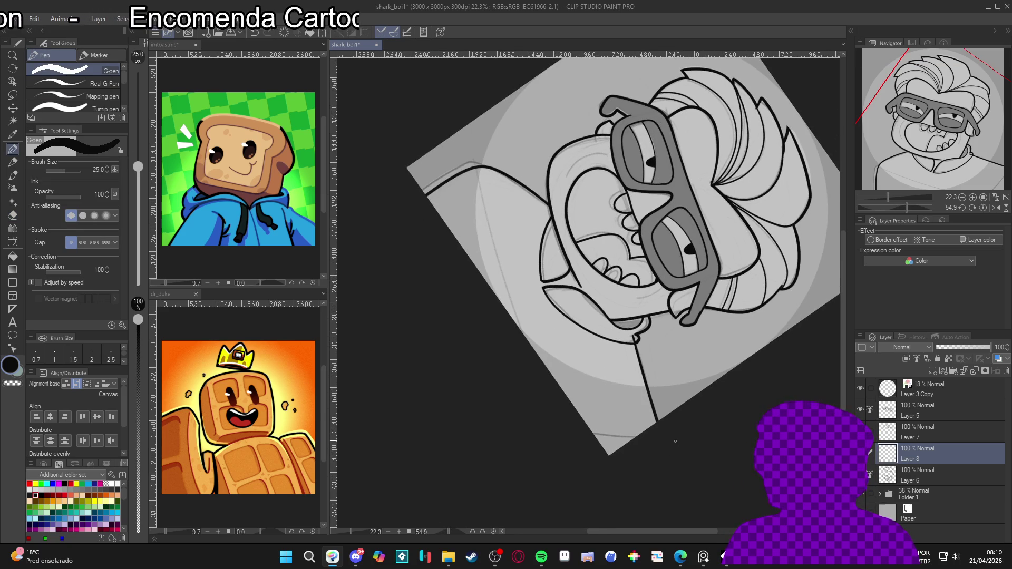
pyautogui.press('e')
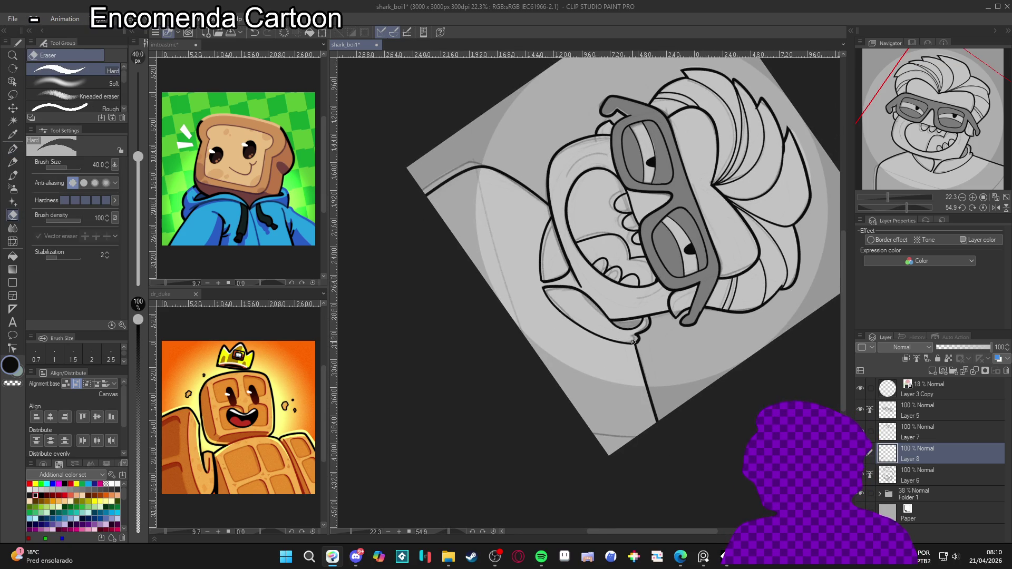
pyautogui.press('p')
pyautogui.moveTo(643, 329); pyautogui.dragTo(608, 146)
pyautogui.press('[')
pyautogui.press('[')
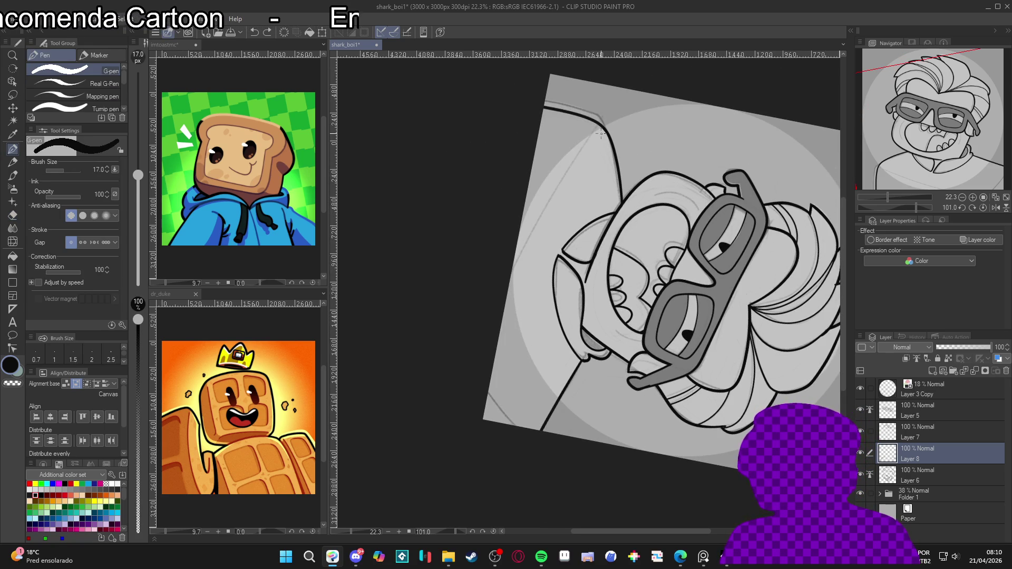
pyautogui.moveTo(595, 138); pyautogui.dragTo(514, 269)
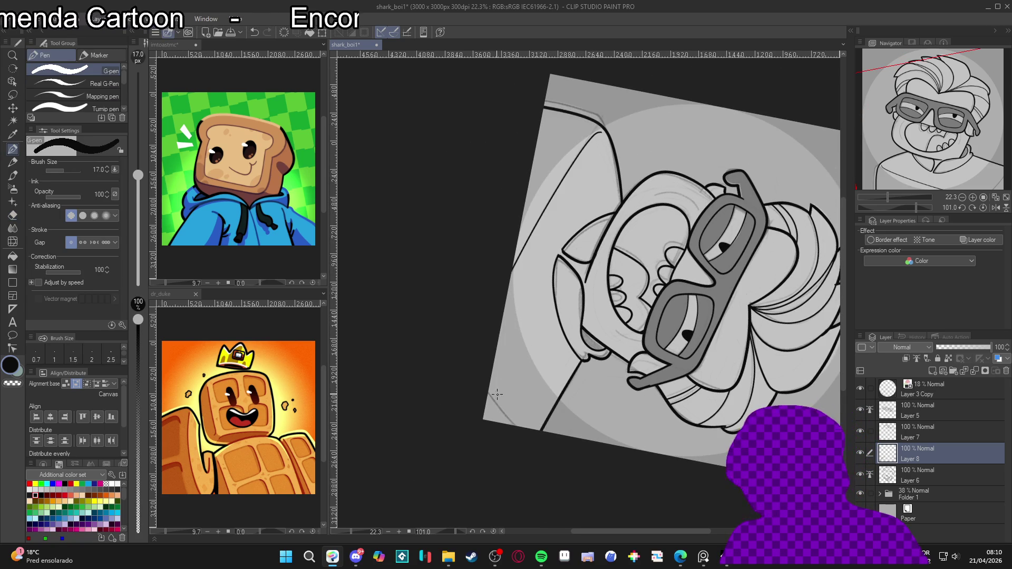
pyautogui.press('r')
pyautogui.moveTo(717, 443); pyautogui.dragTo(746, 414)
pyautogui.doubleClick(746, 415)
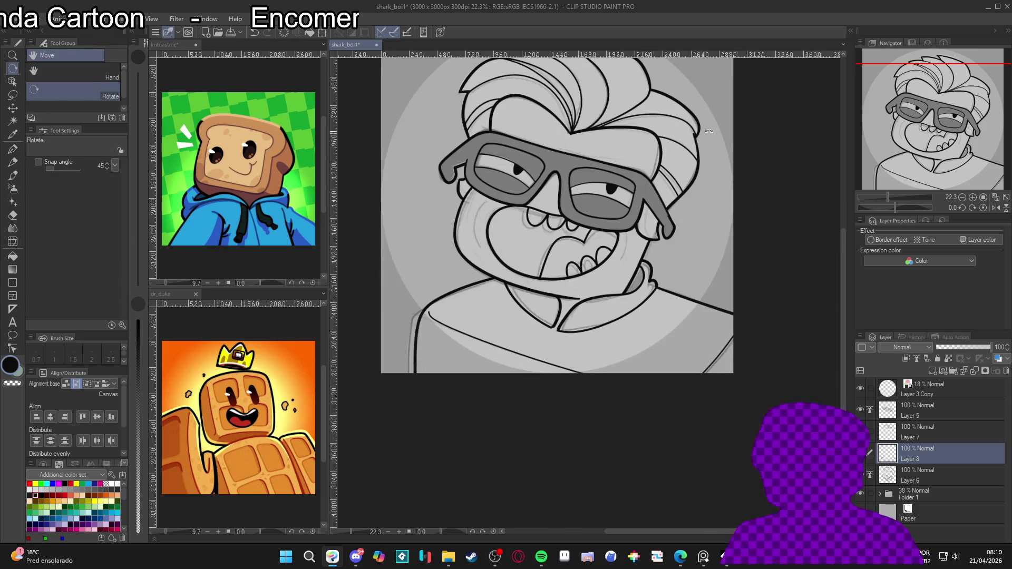
# Step: Select Layers 5–8 and Folder 1, add new Layer 9, and hide the rough sketch layer
pyautogui.press('p')
pyautogui.moveTo(714, 346)
pyautogui.mouseDown()
pyautogui.moveTo(690, 431)
pyautogui.moveTo(720, 447)
pyautogui.mouseUp()
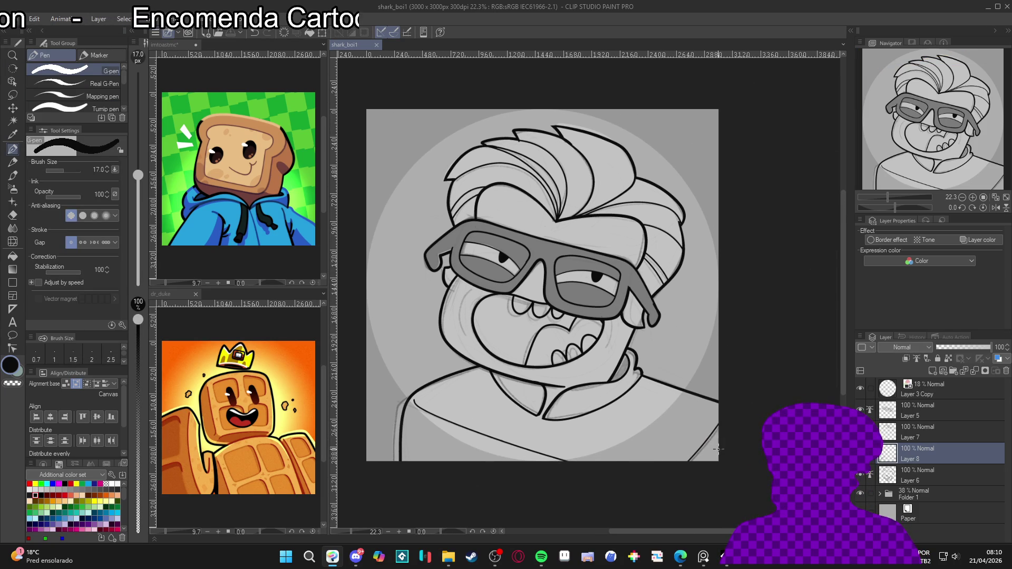
pyautogui.moveTo(718, 456); pyautogui.dragTo(732, 449)
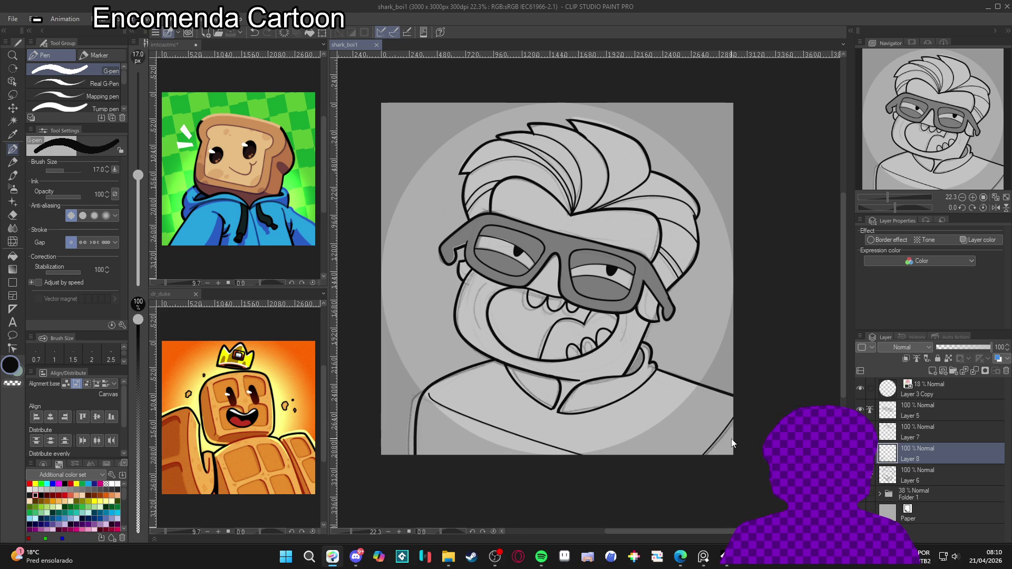
pyautogui.click(906, 479)
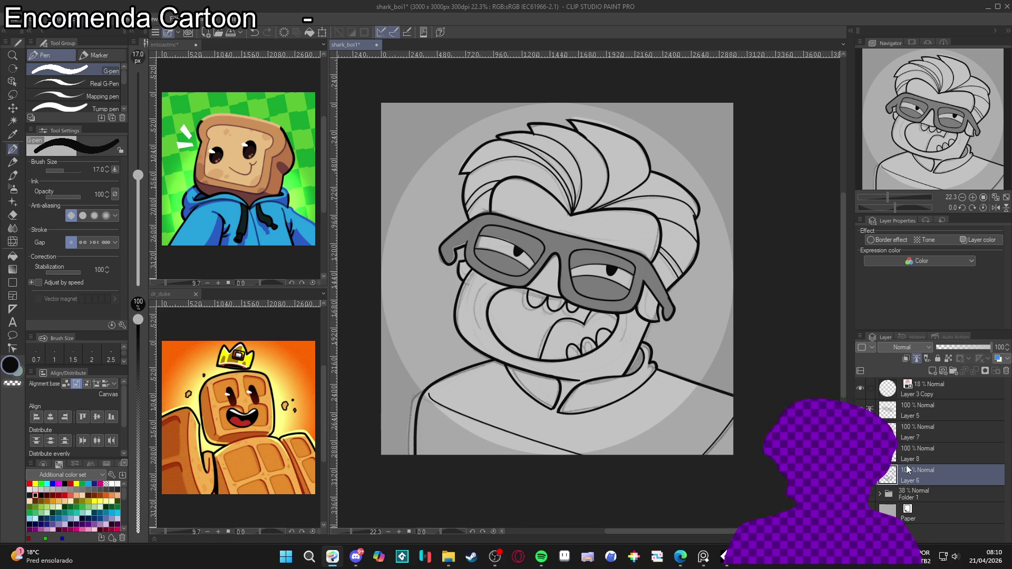
pyautogui.keyDown('shift'); pyautogui.click(899, 414); pyautogui.keyUp('shift')
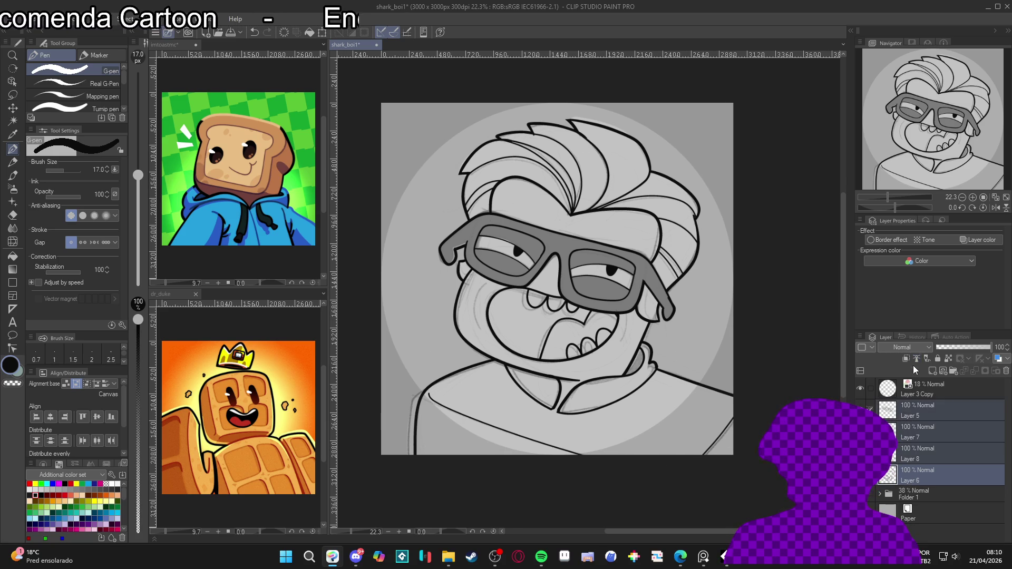
pyautogui.click(904, 497)
pyautogui.hotkey('ctrl', 'shift', 'n')
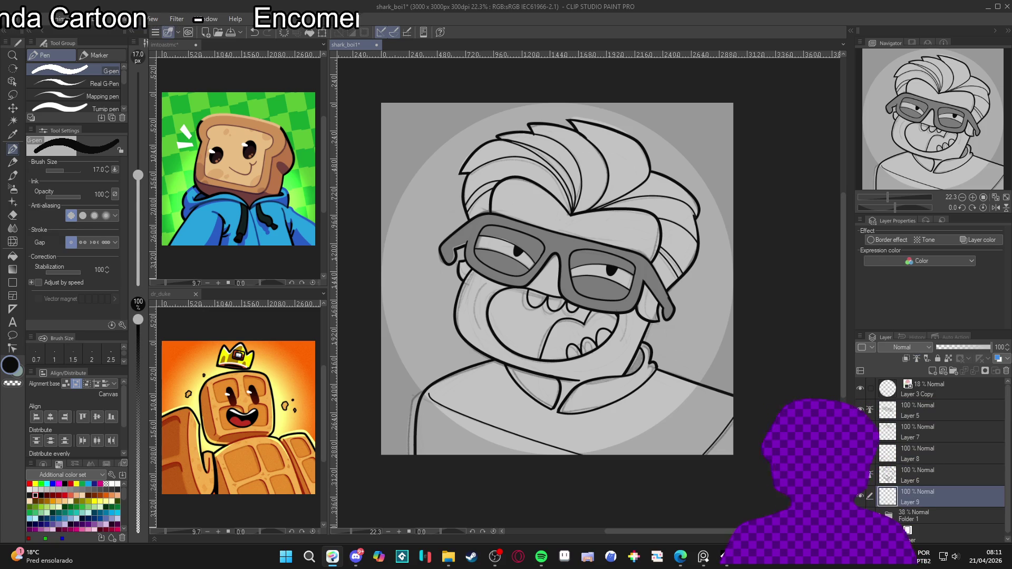
pyautogui.click(859, 409)
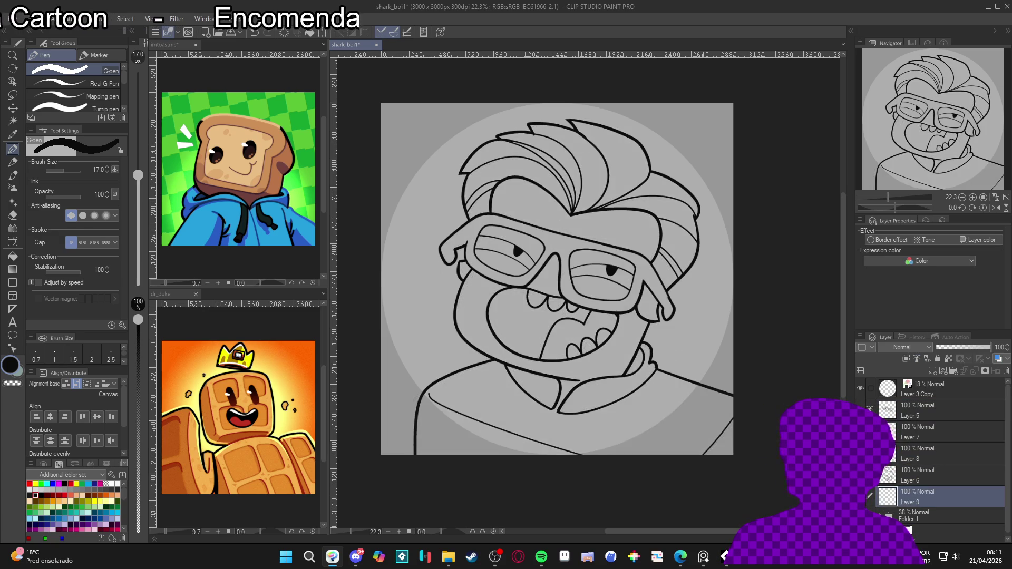
# Step: Fill the glasses frame black and every part of both lenses dark
pyautogui.moveTo(762, 432); pyautogui.dragTo(780, 426)
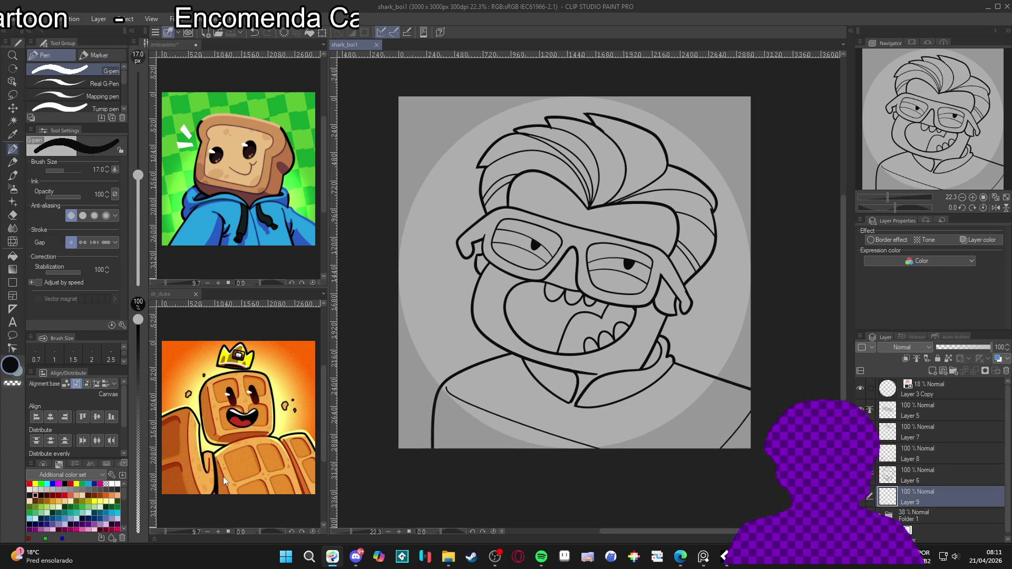
pyautogui.press('g')
pyautogui.press('g')
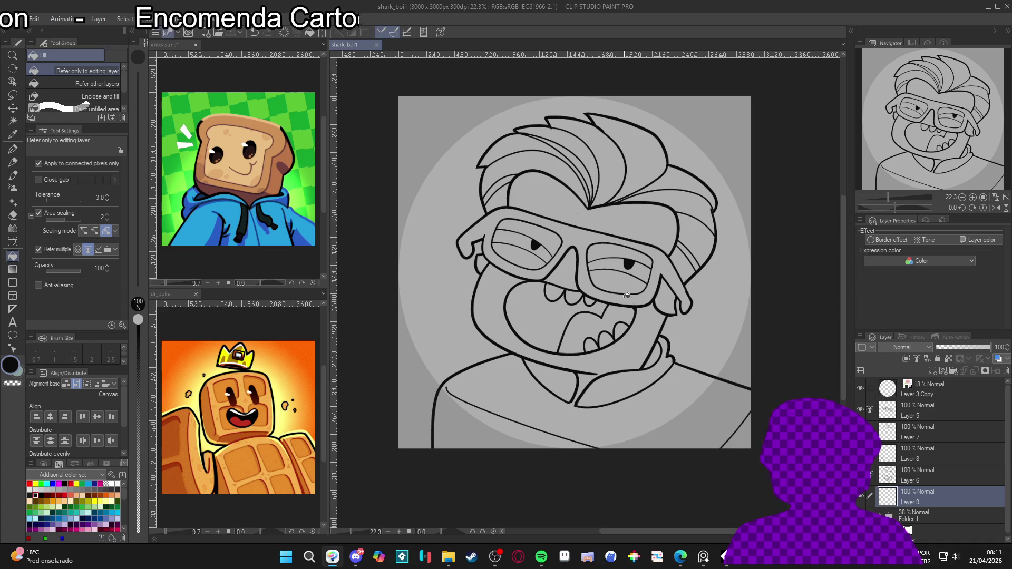
pyautogui.click(627, 295)
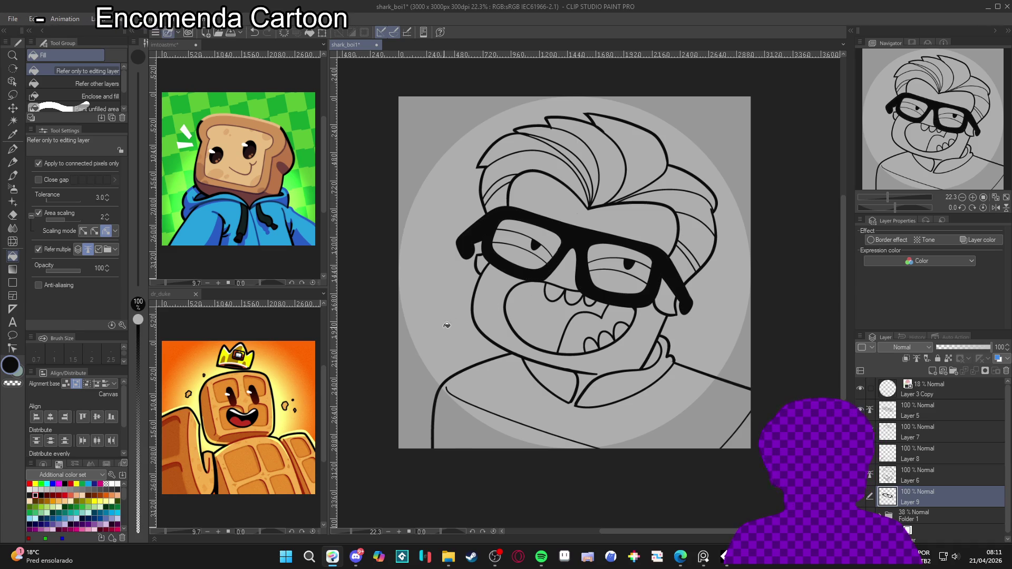
pyautogui.click(30, 495)
pyautogui.click(604, 276)
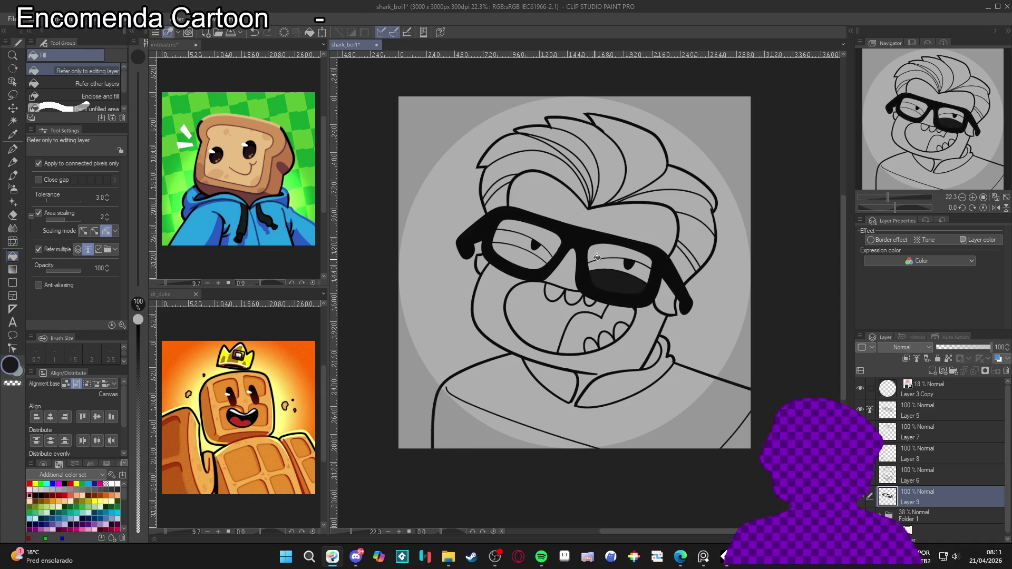
pyautogui.click(596, 256)
pyautogui.click(544, 236)
pyautogui.click(514, 261)
pyautogui.click(523, 254)
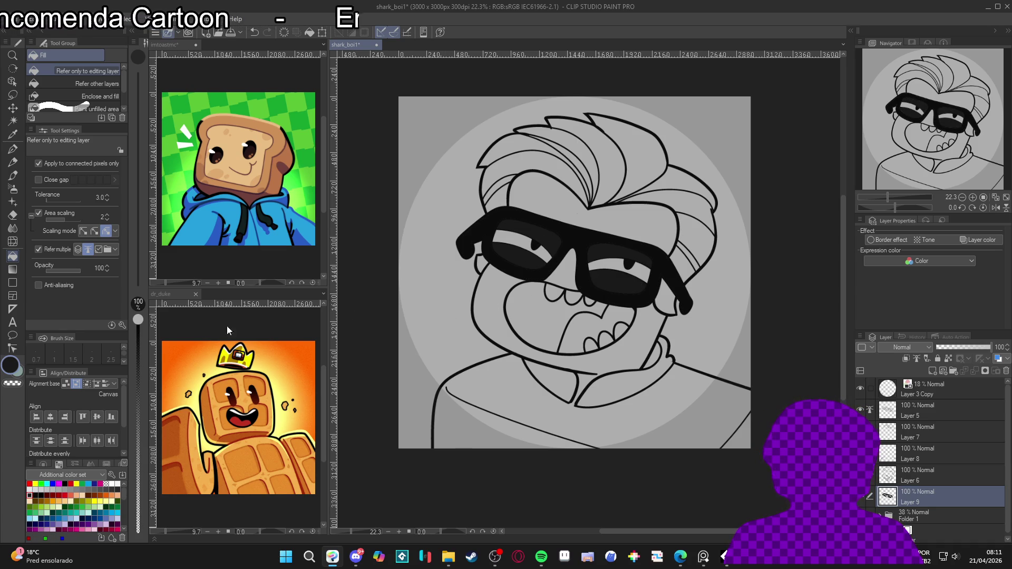
# Step: Fill the highlight in each lens white and save the drawing
pyautogui.click(118, 483)
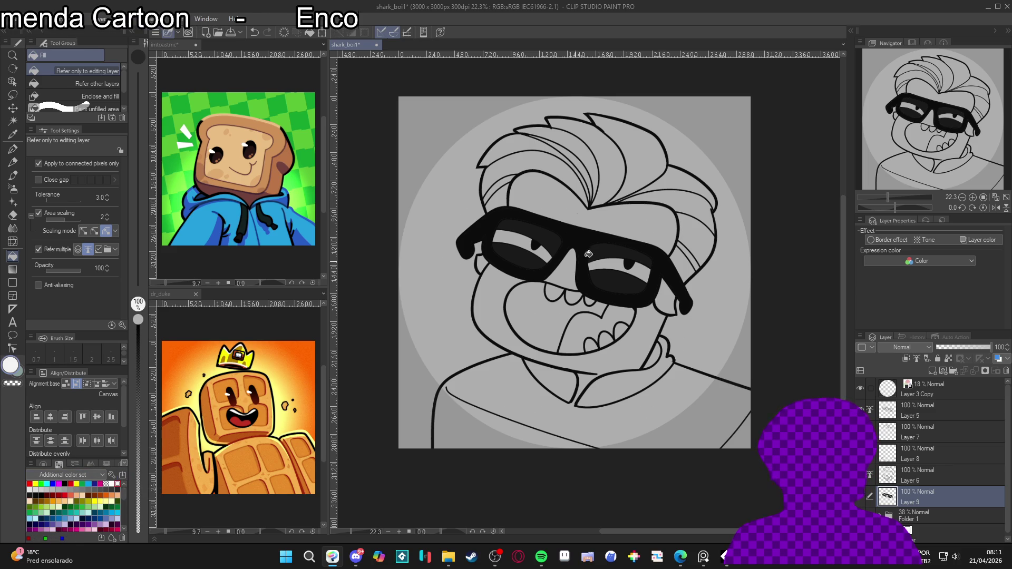
pyautogui.click(549, 251)
pyautogui.click(612, 263)
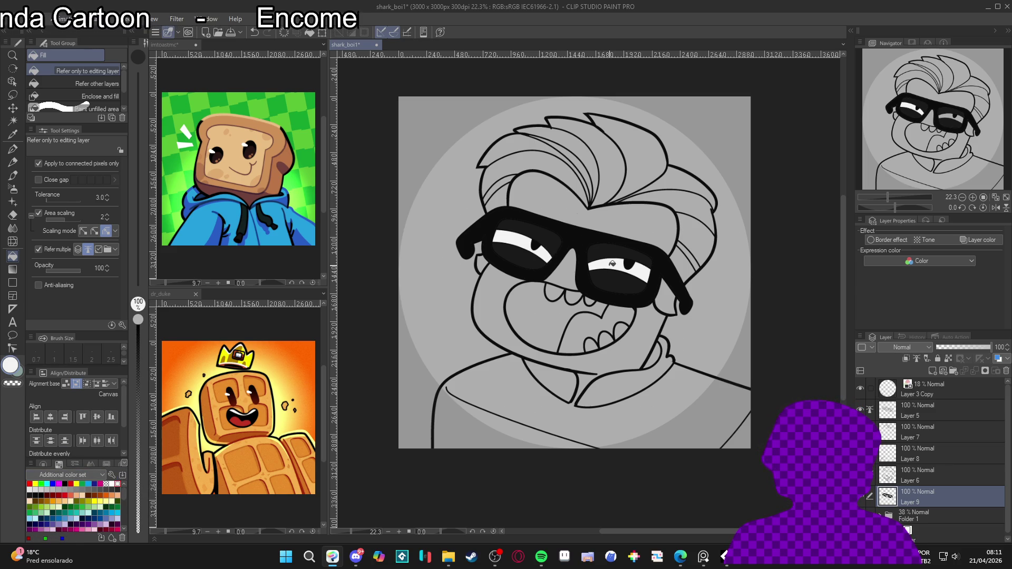
pyautogui.hscroll(1, 578, 296)
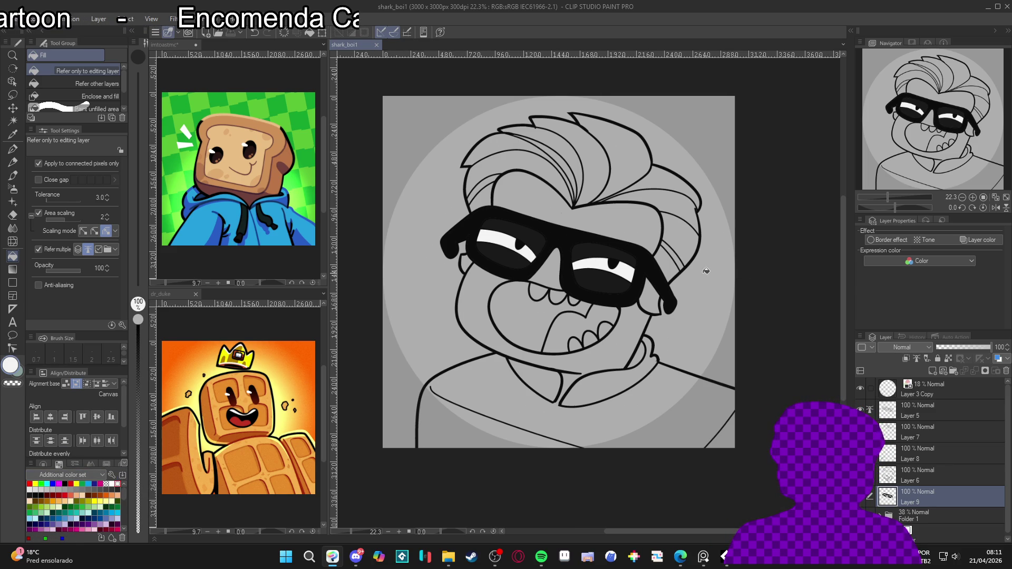
pyautogui.moveTo(698, 274); pyautogui.dragTo(663, 293)
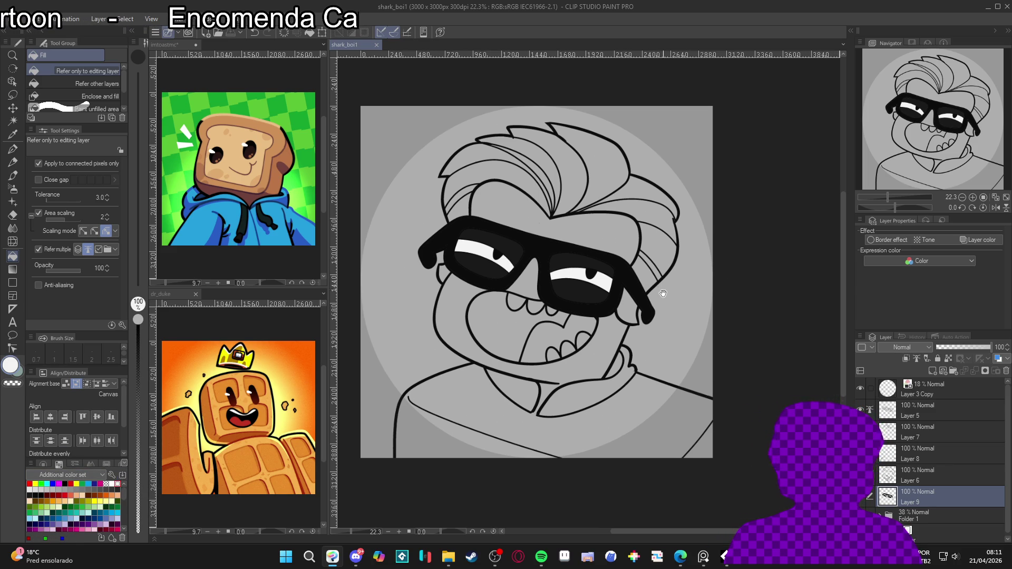
pyautogui.click(862, 493)
pyautogui.hscroll(1, 751, 422)
pyautogui.scroll(1, 750, 422)
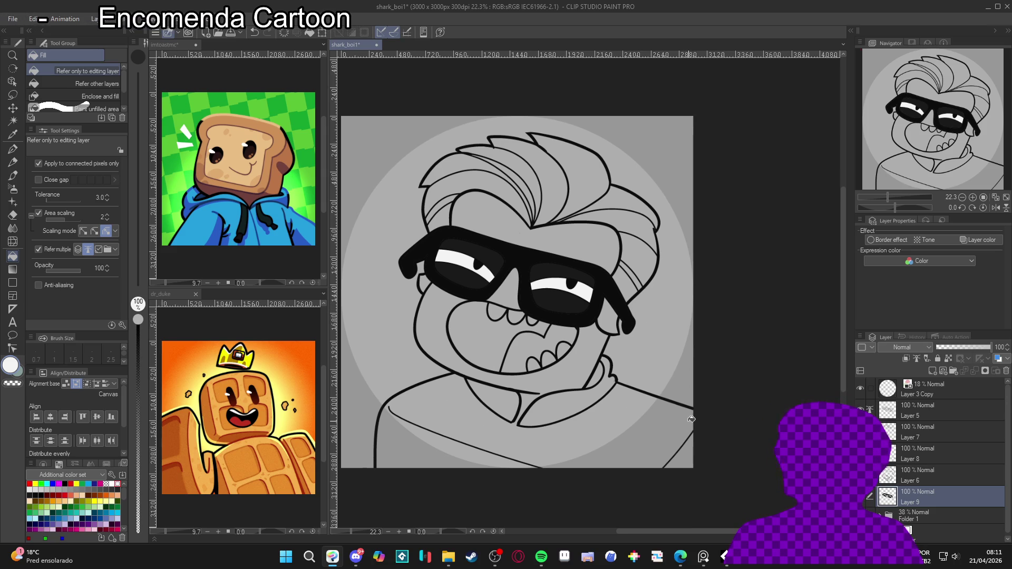
pyautogui.hotkey('ctrl', 's')
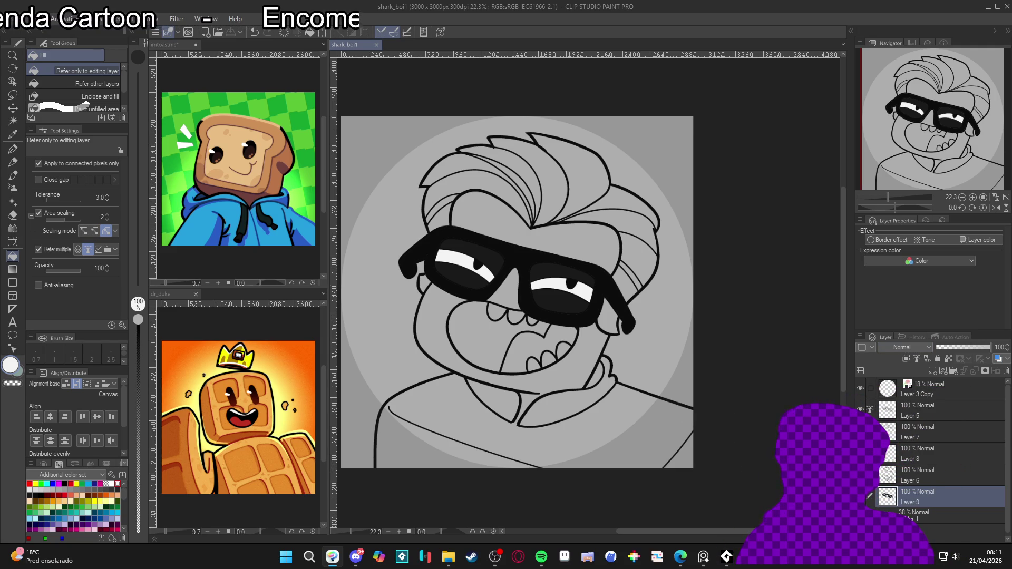
# Step: Use Auto select (W) to pick the dark area inside the right sunglass lens
pyautogui.press('w')
pyautogui.click(562, 269)
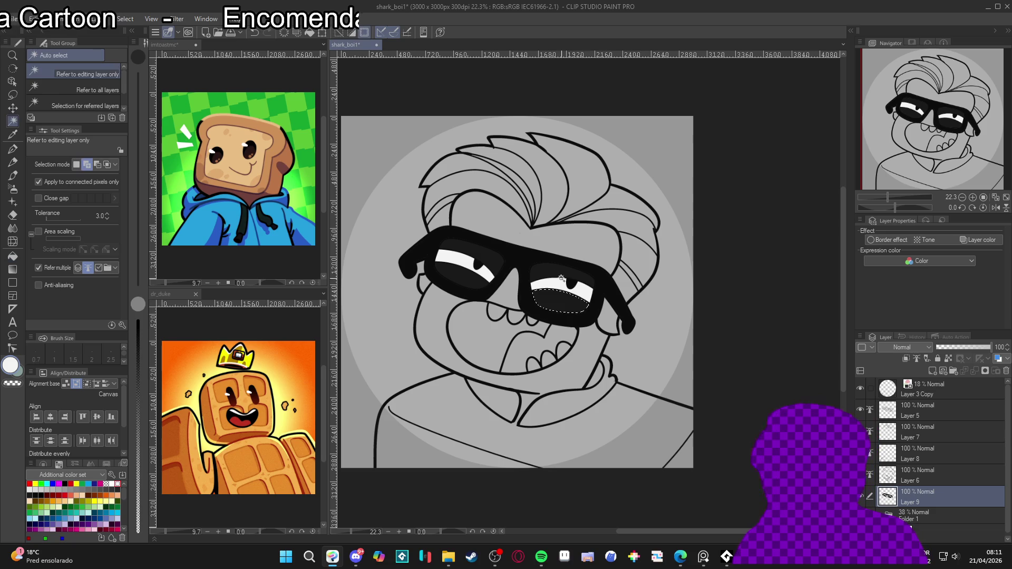
# Step: Deselect and paint grey diagonal reflection streaks across the right and left lenses with the pen
pyautogui.hotkey('ctrl', 'd')
pyautogui.press('p')
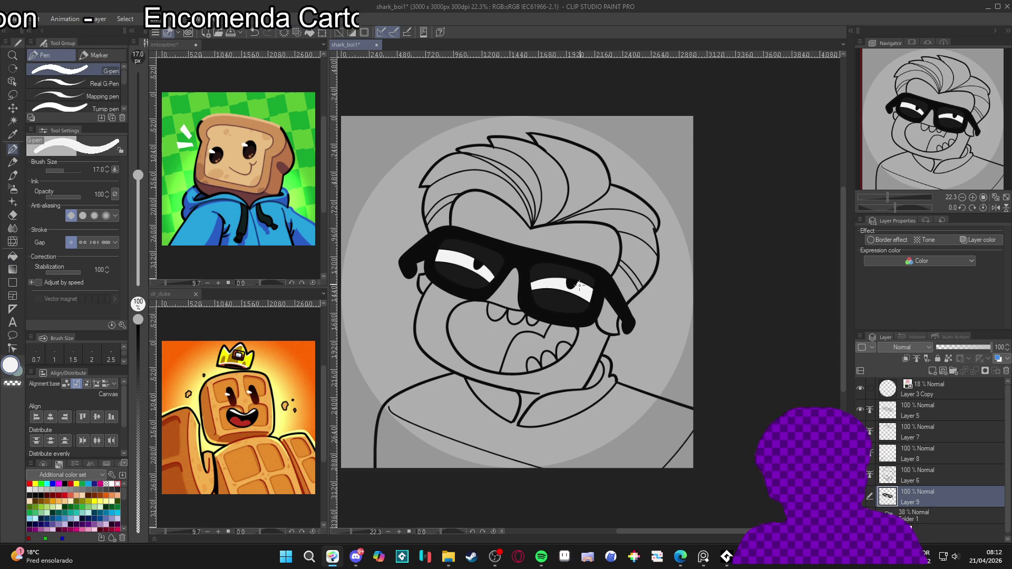
pyautogui.keyDown('alt'); pyautogui.click(516, 316); pyautogui.keyUp('alt')
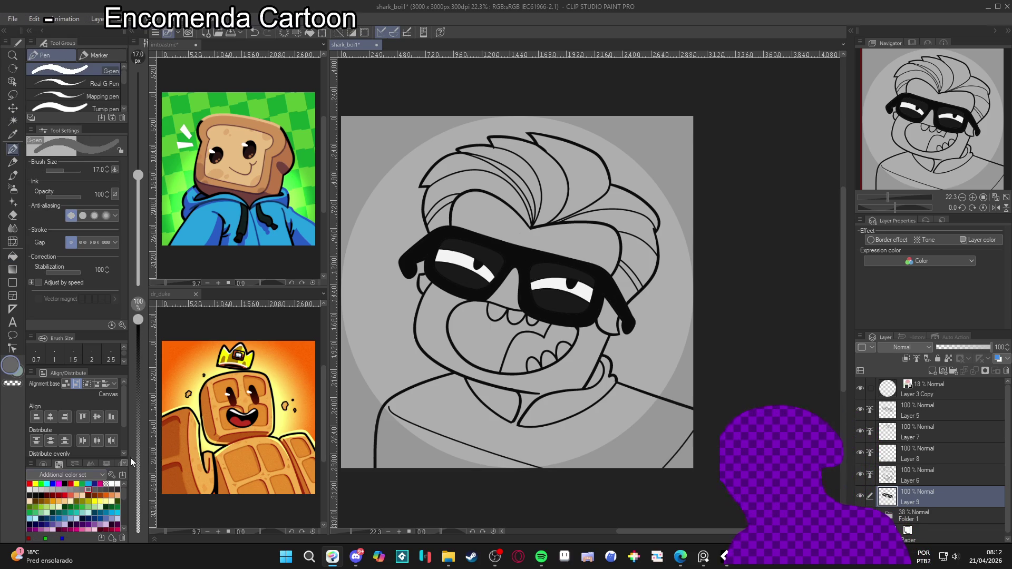
pyautogui.moveTo(573, 270); pyautogui.dragTo(541, 302)
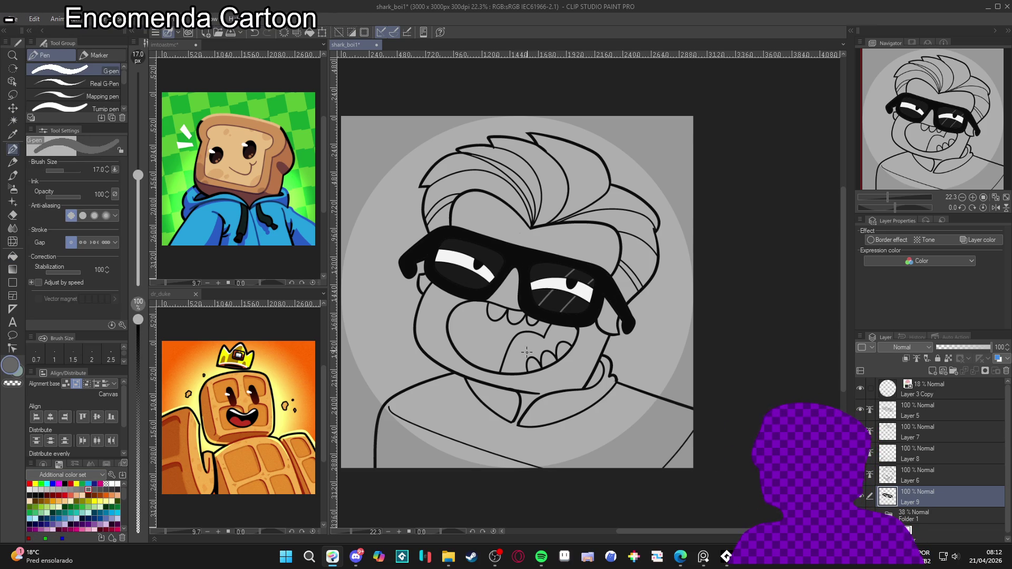
pyautogui.moveTo(582, 272); pyautogui.dragTo(548, 305)
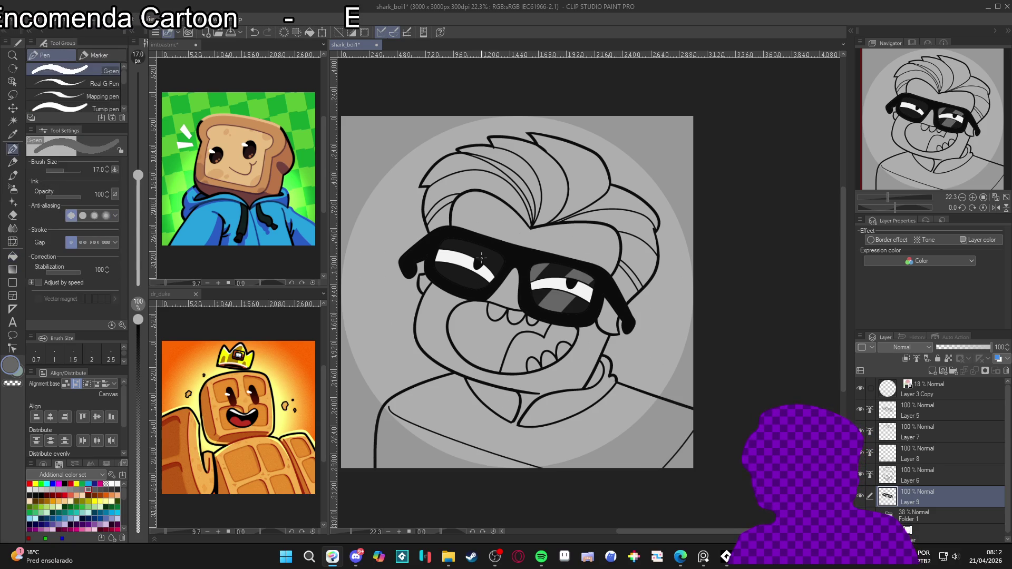
pyautogui.moveTo(466, 284); pyautogui.dragTo(487, 267)
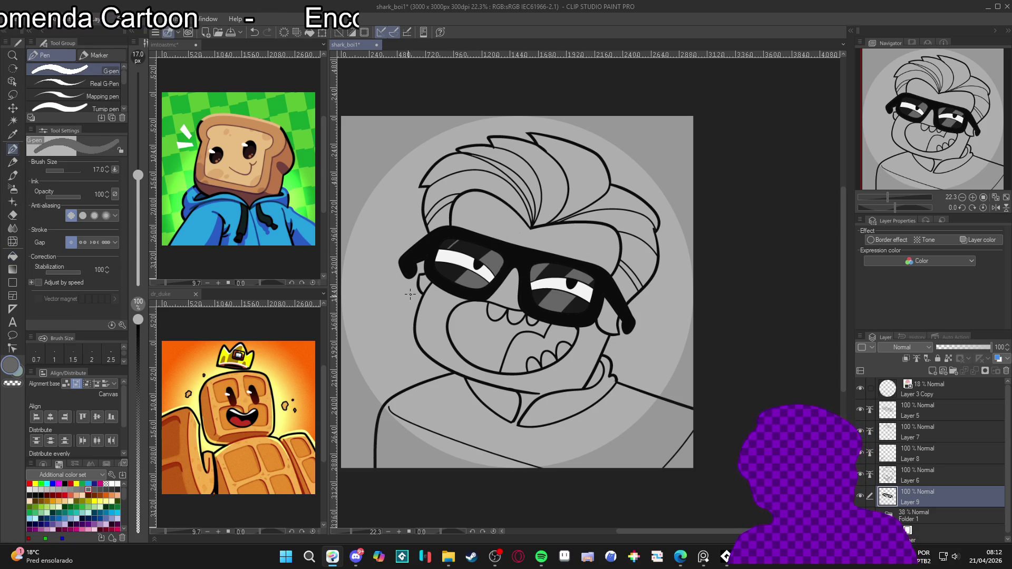
pyautogui.moveTo(661, 400); pyautogui.dragTo(638, 400)
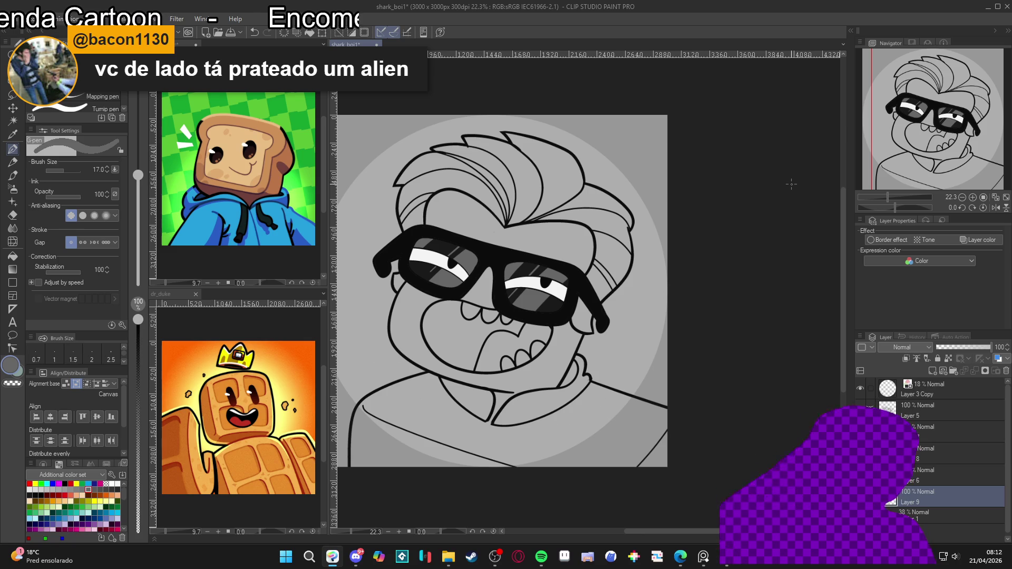
pyautogui.scroll(-2, 604, 298)
pyautogui.moveTo(604, 298); pyautogui.dragTo(608, 297)
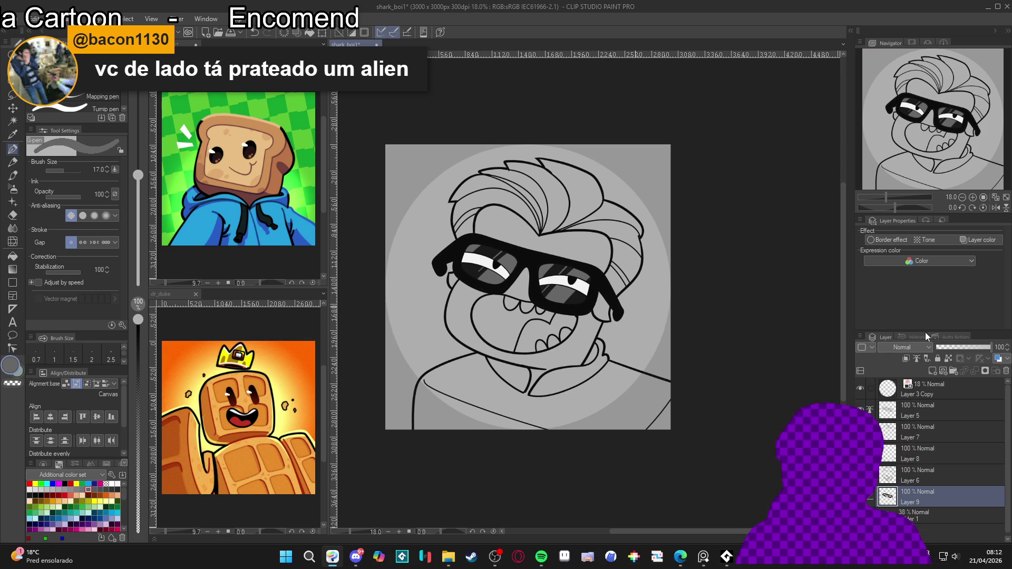
# Step: Save, then add a new layer and move it below the sunglasses layer
pyautogui.hotkey('ctrl', 's')
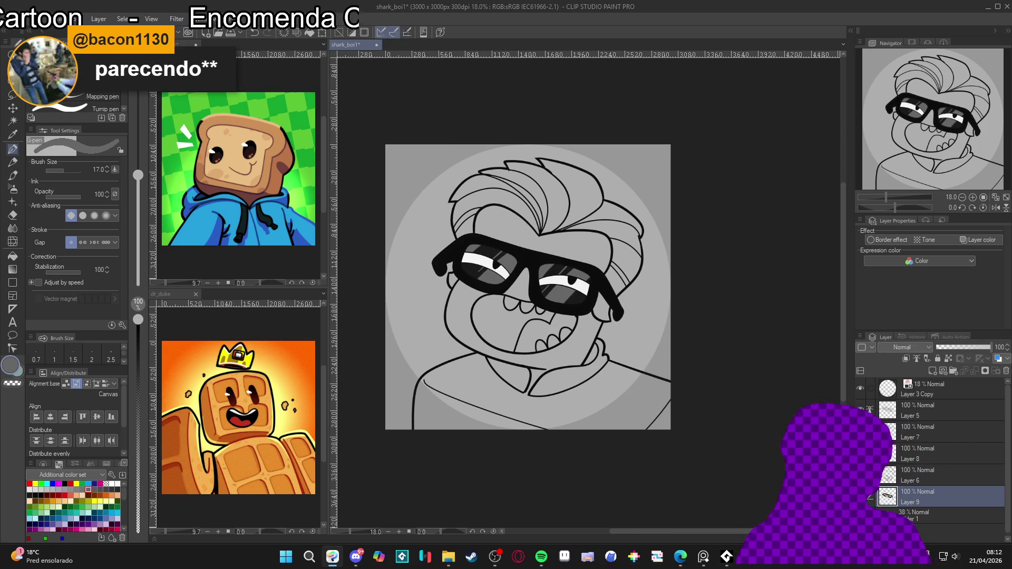
pyautogui.click(885, 498)
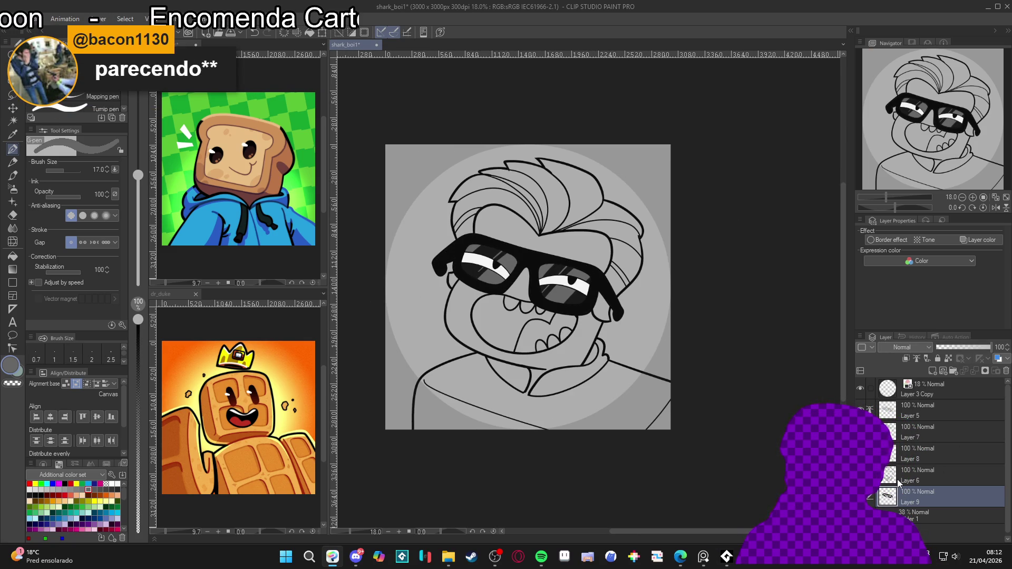
pyautogui.hotkey('ctrl', 'shift', 'n')
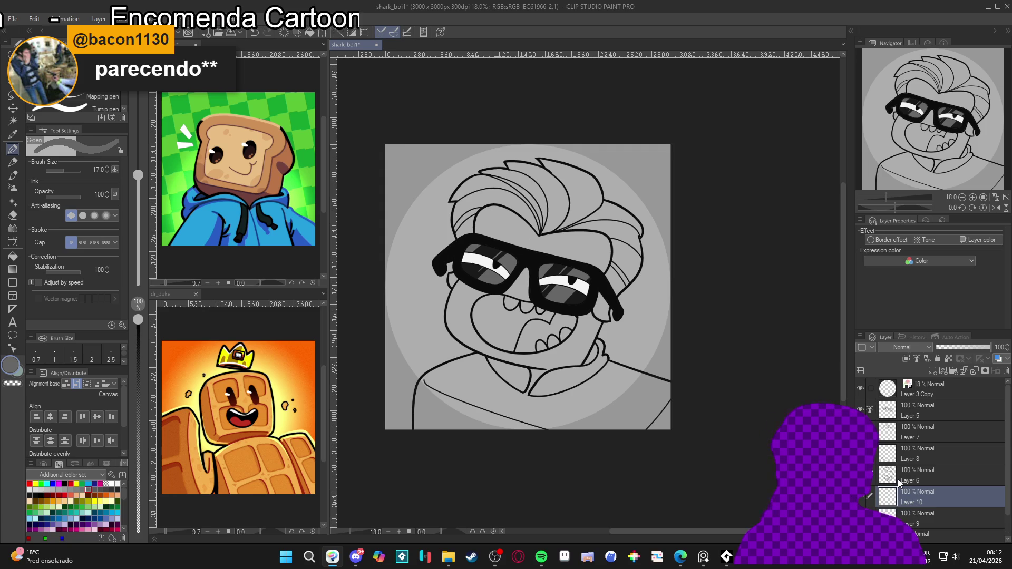
pyautogui.scroll(-1, 917, 477)
pyautogui.moveTo(917, 478)
pyautogui.mouseDown()
pyautogui.moveTo(941, 513)
pyautogui.moveTo(918, 522)
pyautogui.mouseUp()
# Step: Fill the forehead, lower face and neck with a peach skin colour on the new layer
pyautogui.press('g')
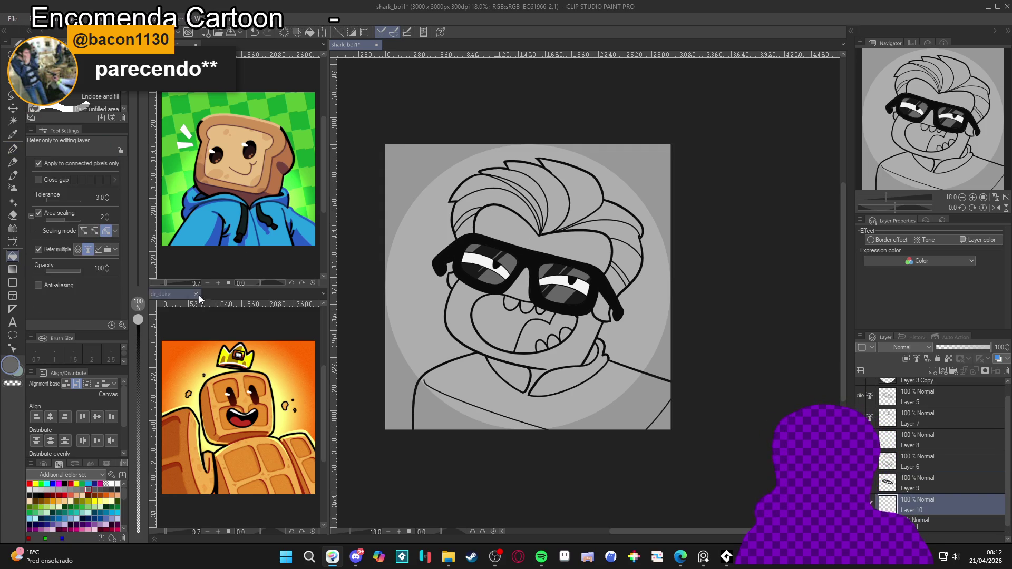
pyautogui.click(83, 494)
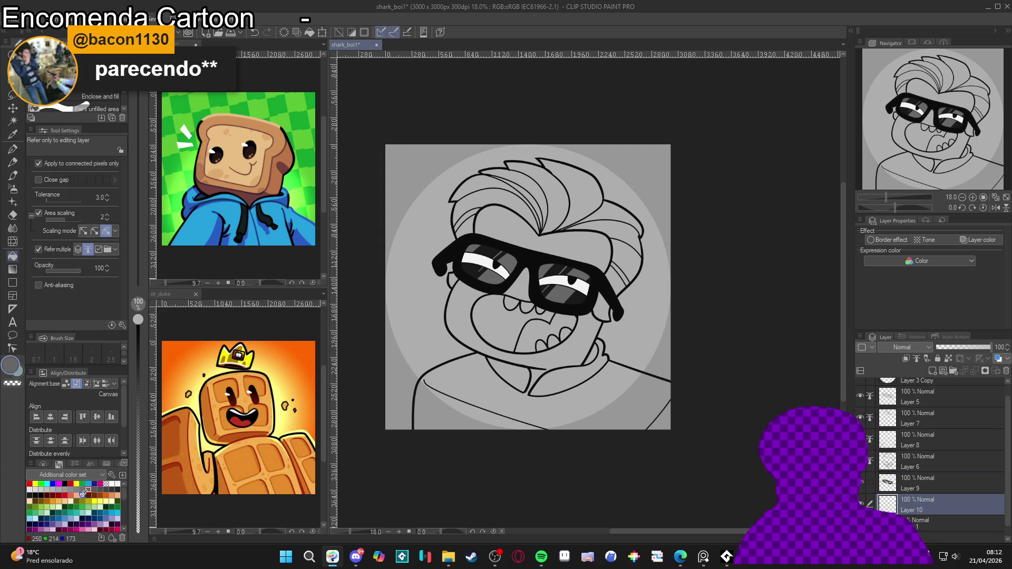
pyautogui.click(29, 501)
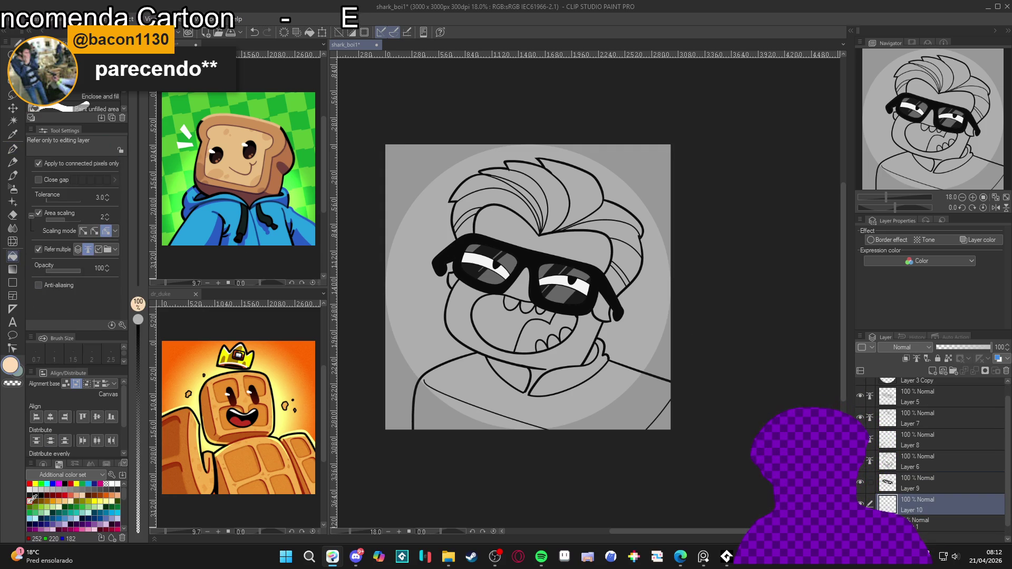
pyautogui.click(578, 252)
pyautogui.click(586, 337)
pyautogui.click(523, 283)
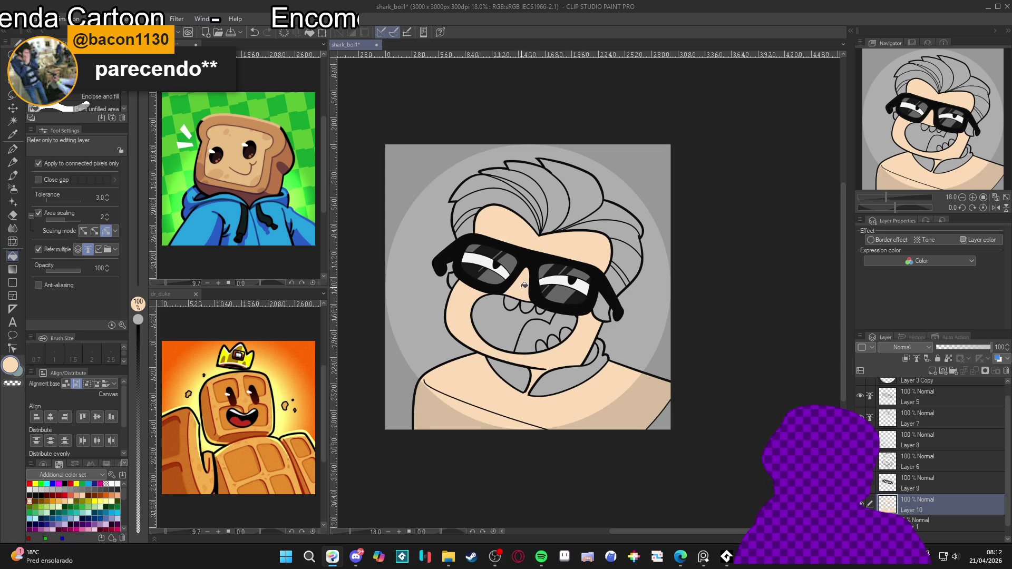
pyautogui.hotkey('ctrl', 'z')
pyautogui.hotkey('ctrl', 'z')
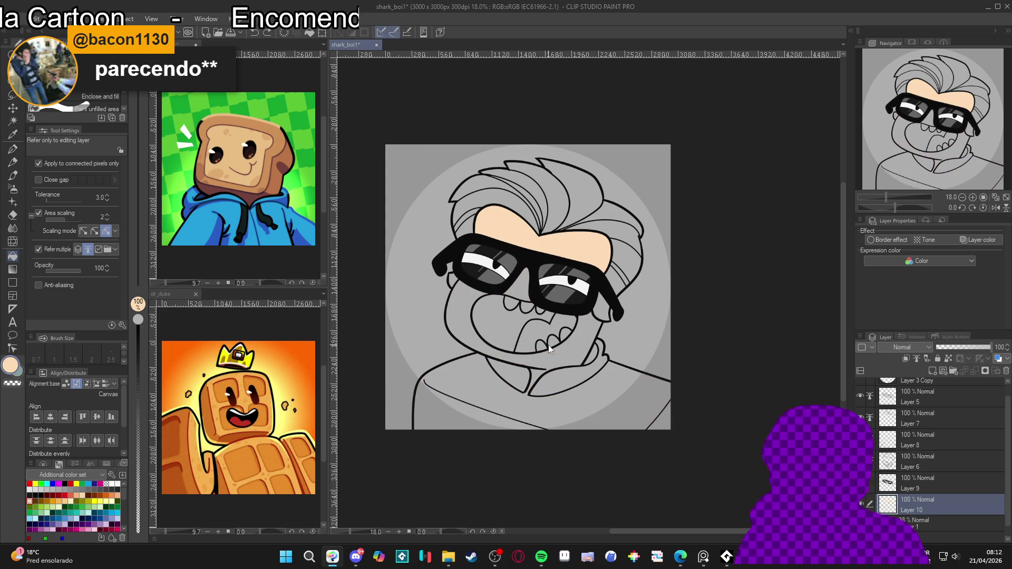
pyautogui.press('p')
pyautogui.moveTo(551, 369); pyautogui.dragTo(490, 333)
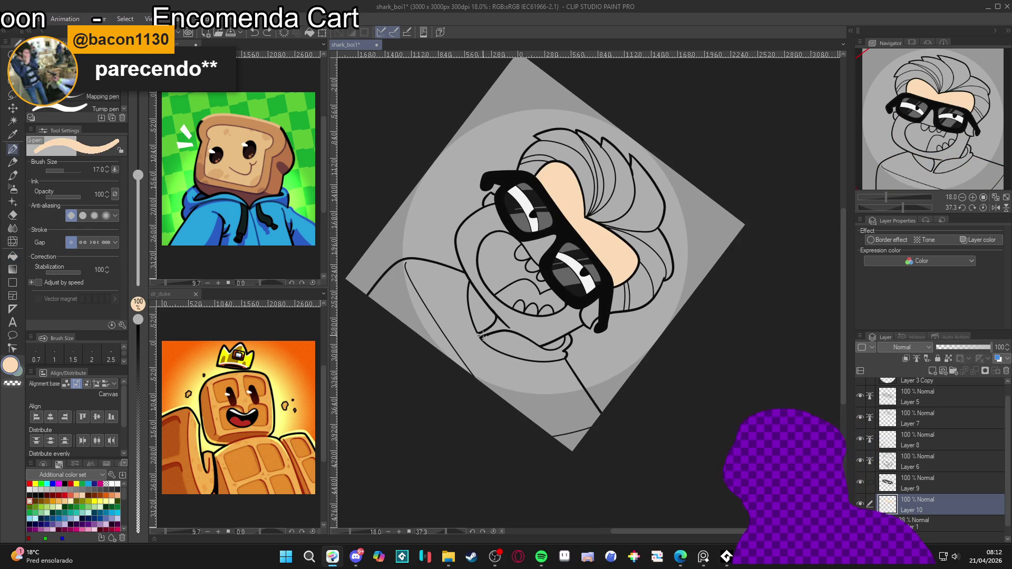
pyautogui.press('r')
pyautogui.hotkey('ctrl', 'y')
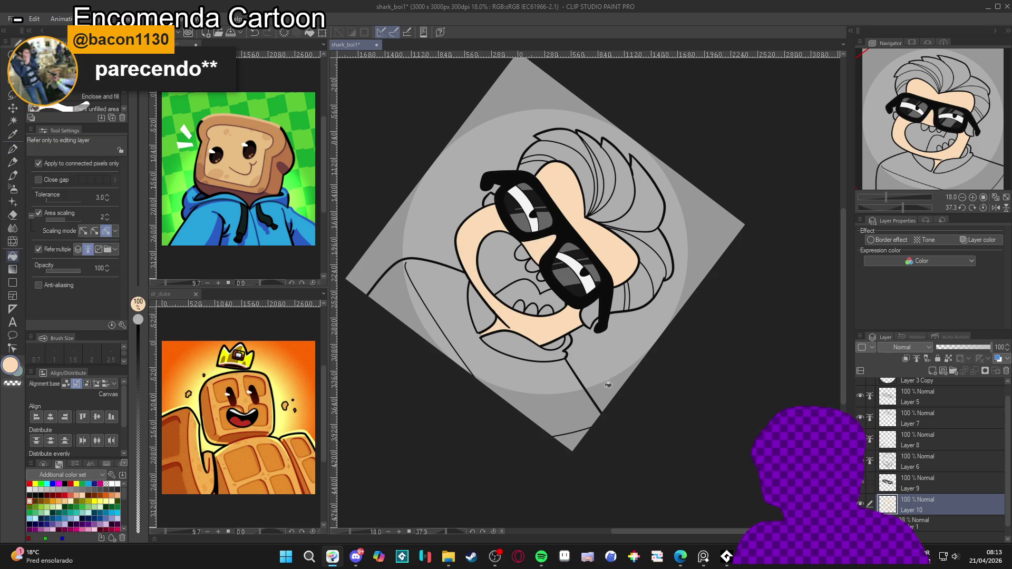
pyautogui.hotkey('ctrl', '^')
pyautogui.press('g')
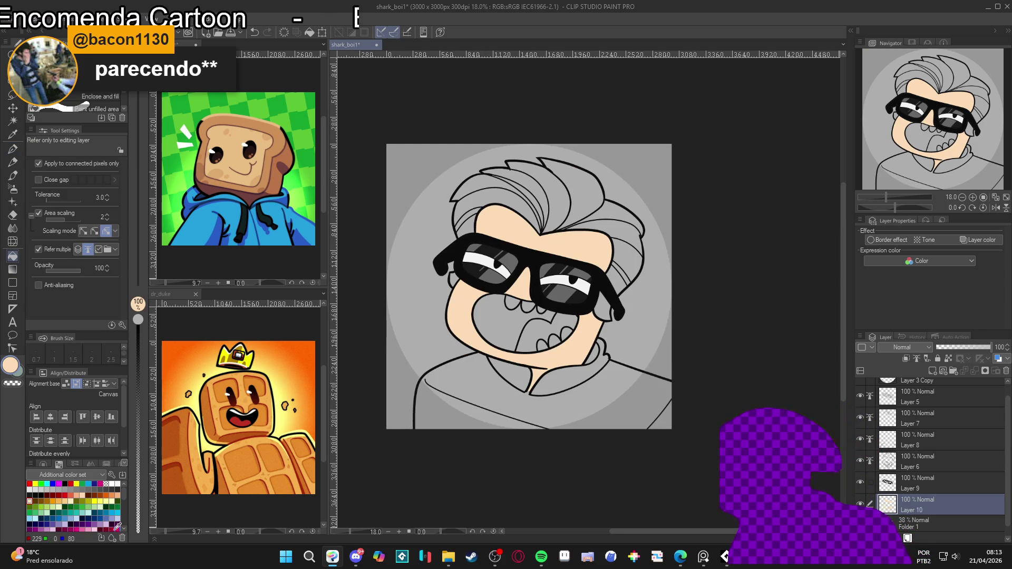
pyautogui.click(64, 527)
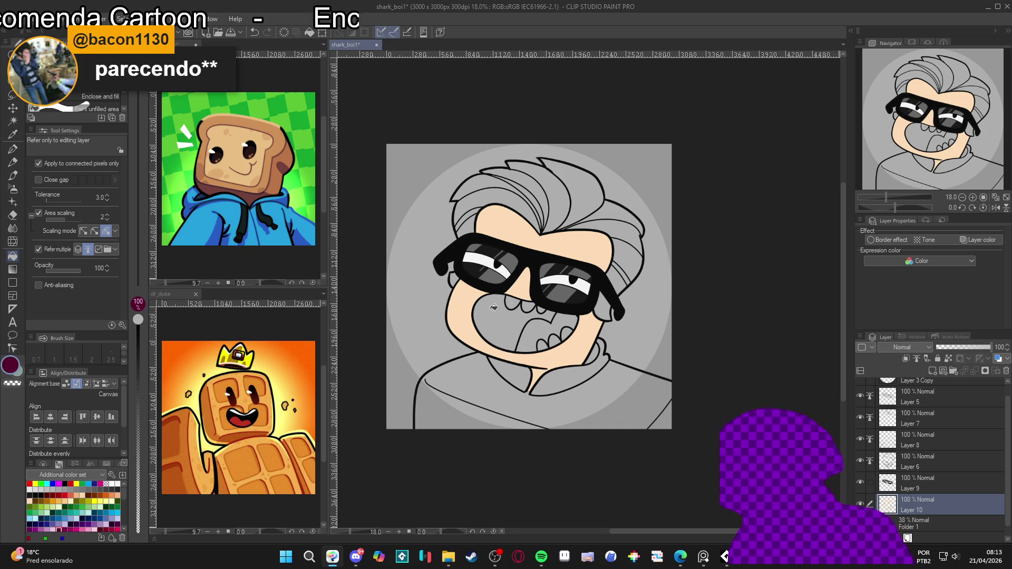
# Step: Fill the mouth interior brick red and the tongue pink
pyautogui.click(500, 321)
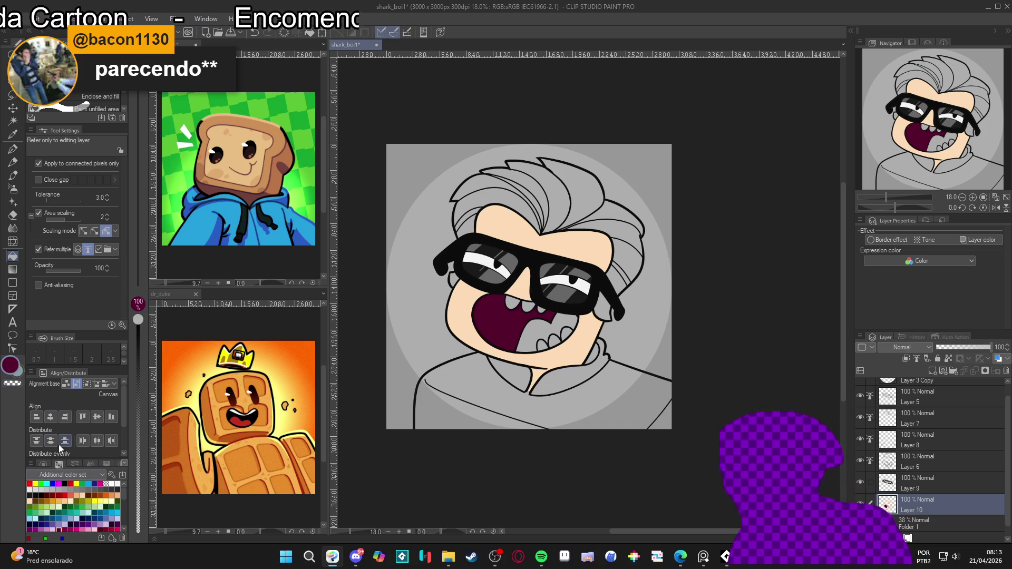
pyautogui.scroll(-3, 123, 498)
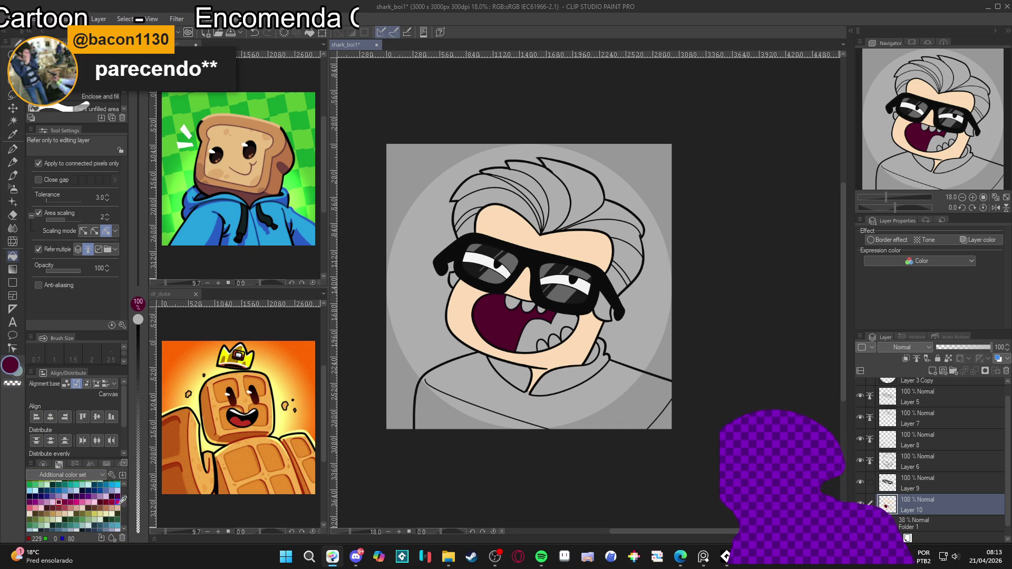
pyautogui.click(82, 504)
pyautogui.click(519, 334)
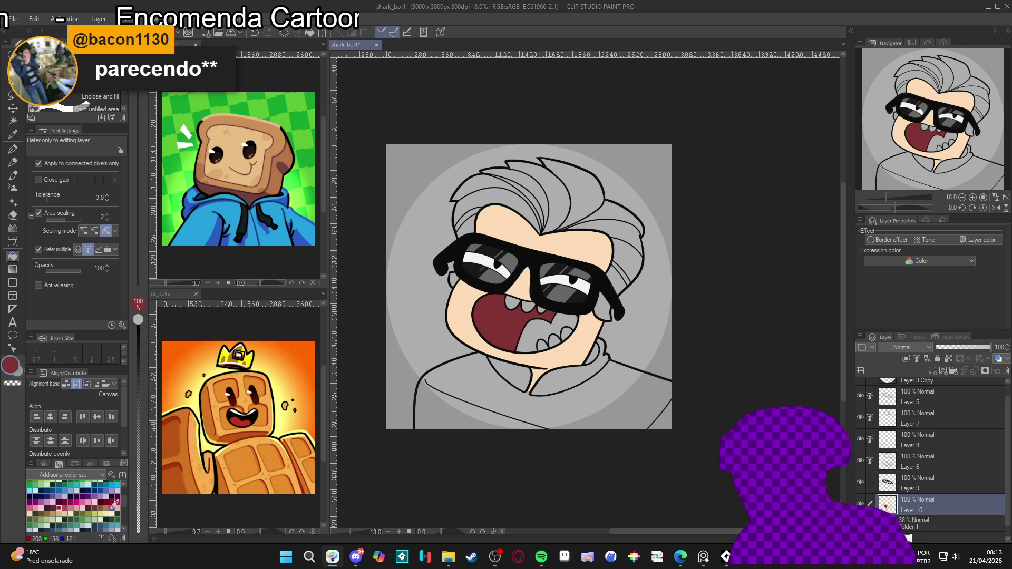
pyautogui.click(82, 503)
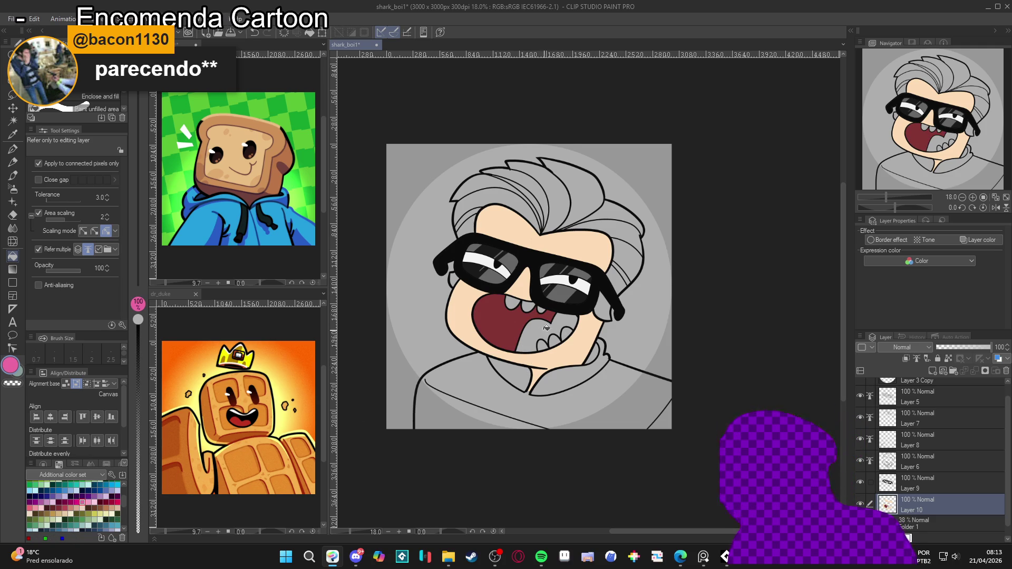
pyautogui.click(549, 340)
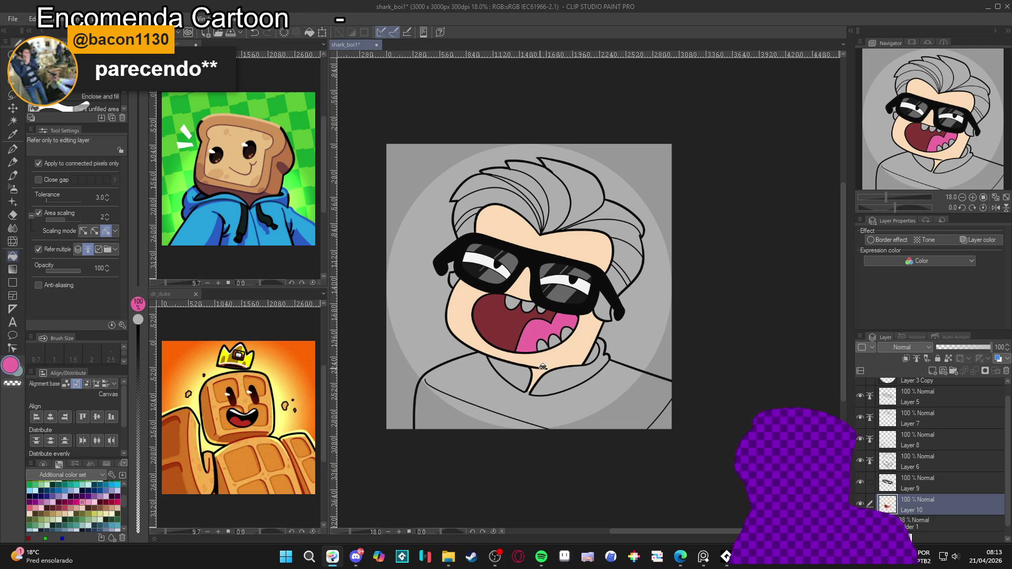
pyautogui.moveTo(543, 366); pyautogui.dragTo(538, 376)
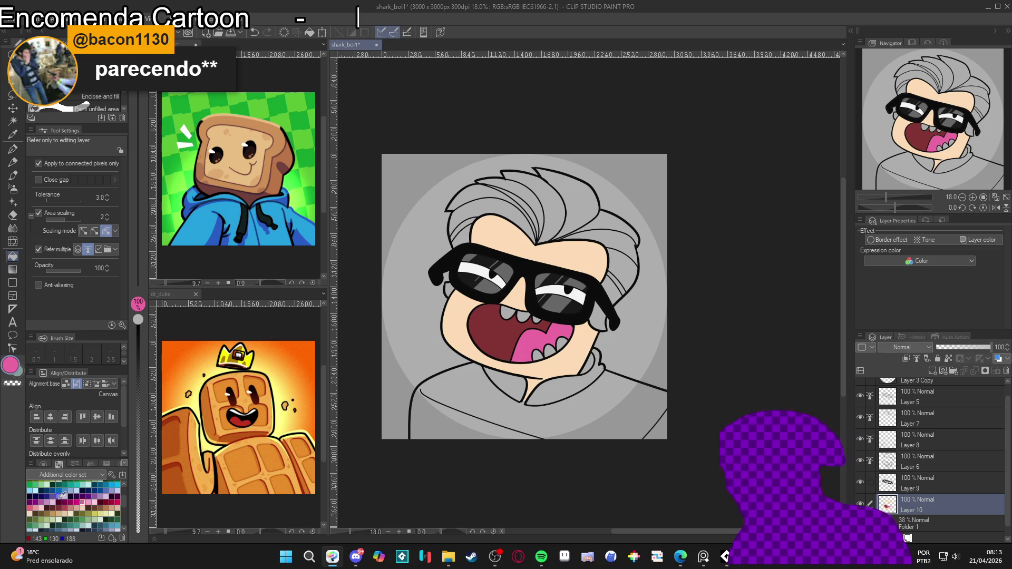
pyautogui.scroll(-3, 121, 510)
# Step: Fill the three lower teeth cream and two upper teeth white, then save
pyautogui.click(111, 493)
pyautogui.click(524, 360)
pyautogui.click(544, 352)
pyautogui.click(561, 343)
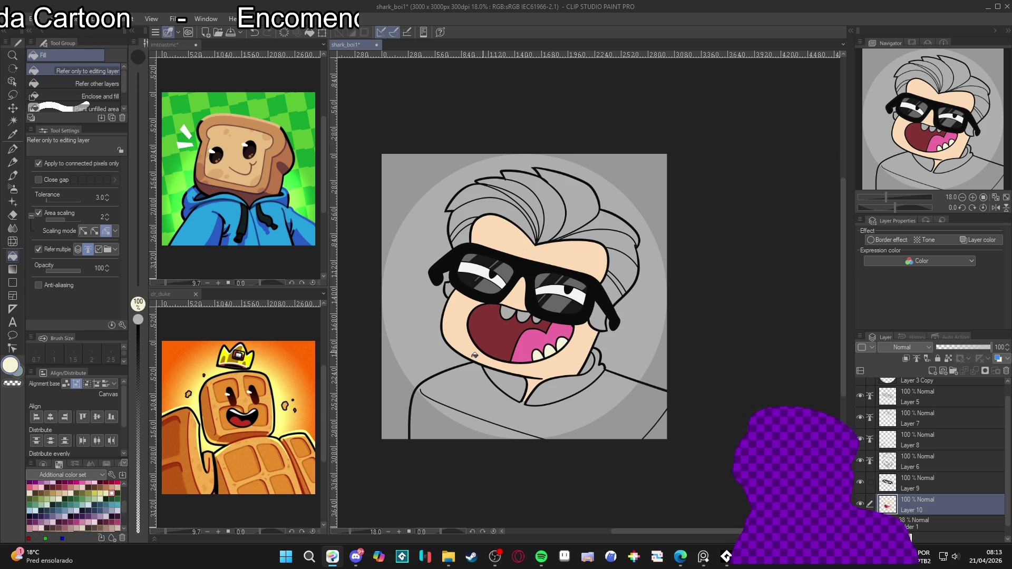
pyautogui.scroll(4, 122, 503)
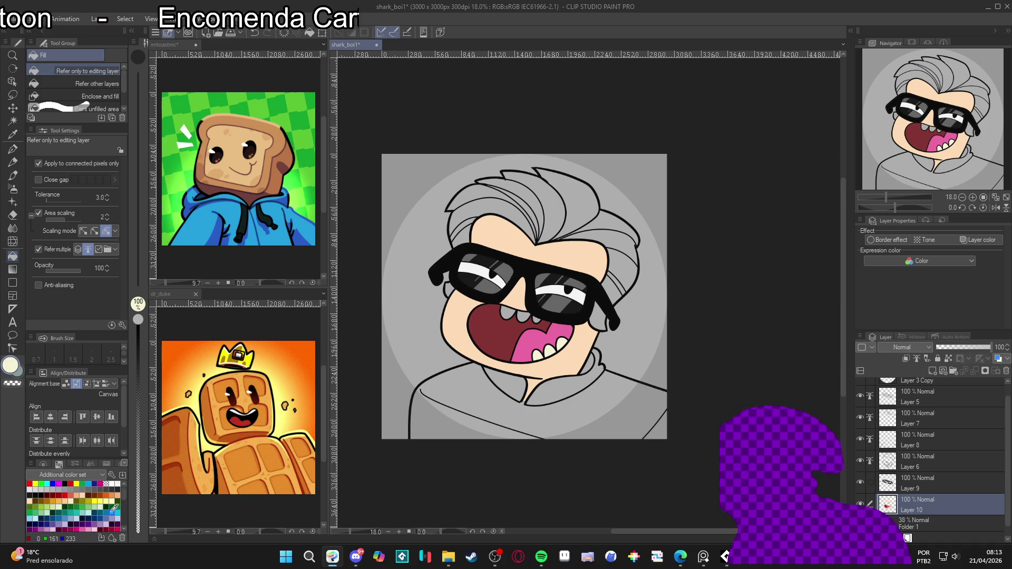
pyautogui.click(117, 484)
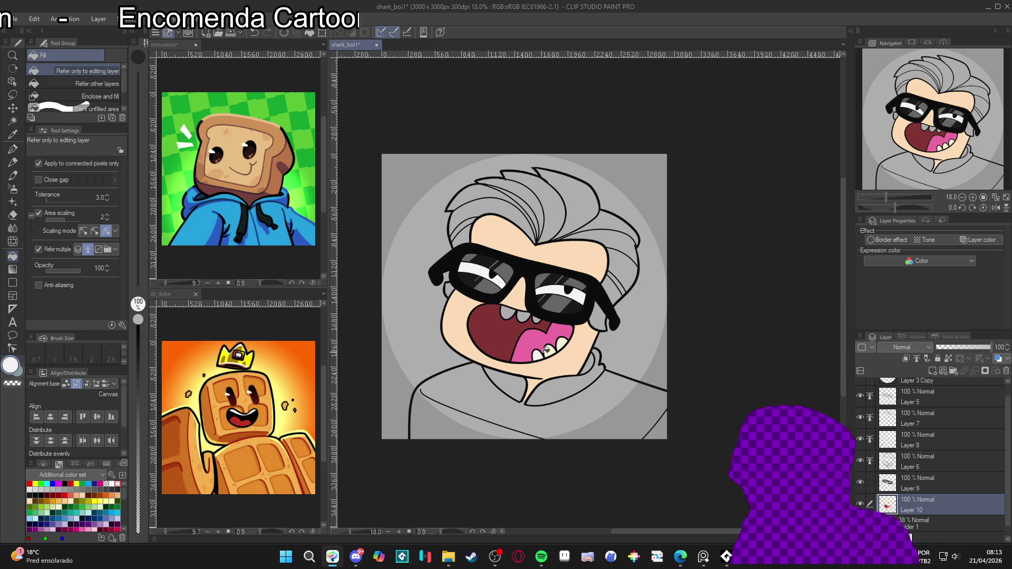
pyautogui.click(524, 316)
pyautogui.click(507, 312)
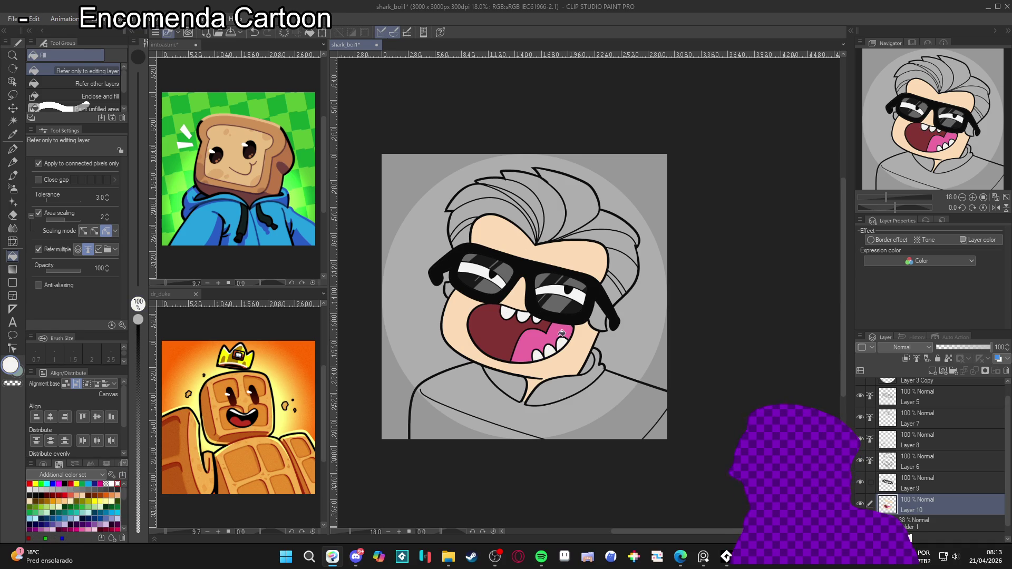
pyautogui.moveTo(597, 404)
pyautogui.mouseDown()
pyautogui.moveTo(584, 389)
pyautogui.moveTo(584, 419)
pyautogui.mouseUp()
pyautogui.hotkey('ctrl', 's')
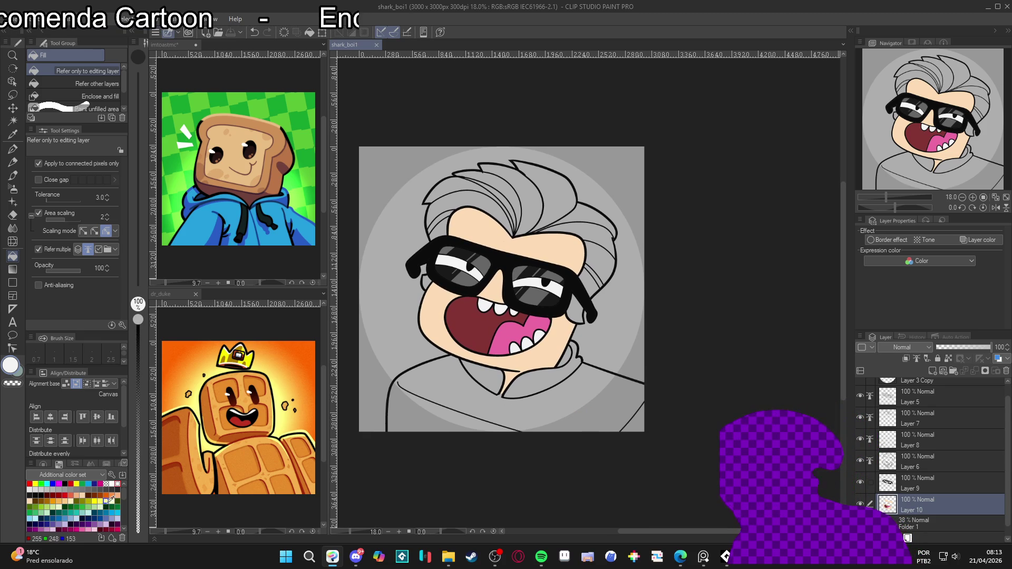
pyautogui.click(95, 495)
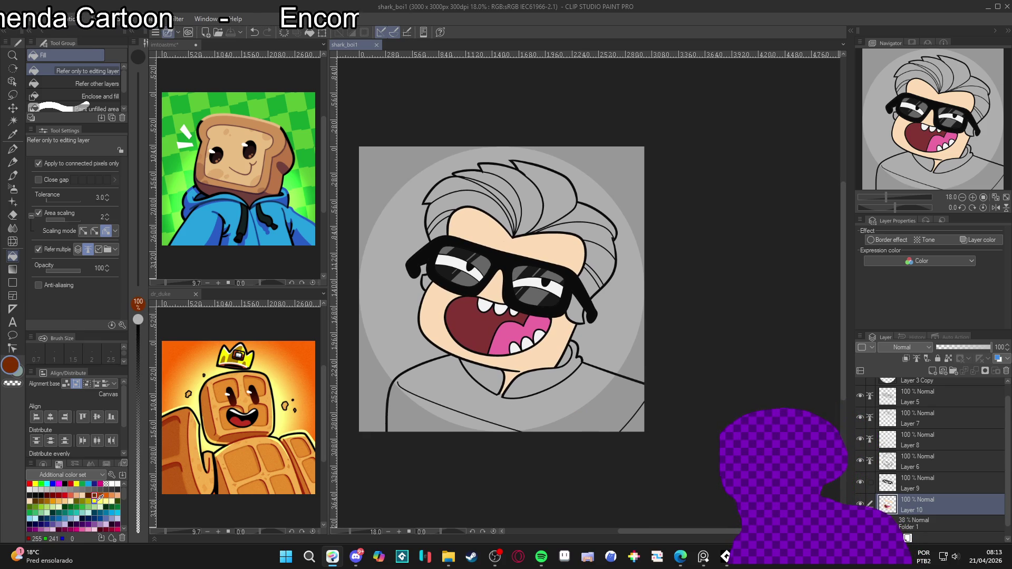
# Step: Fill the hair golden brown and the small gap at the collar black
pyautogui.click(42, 498)
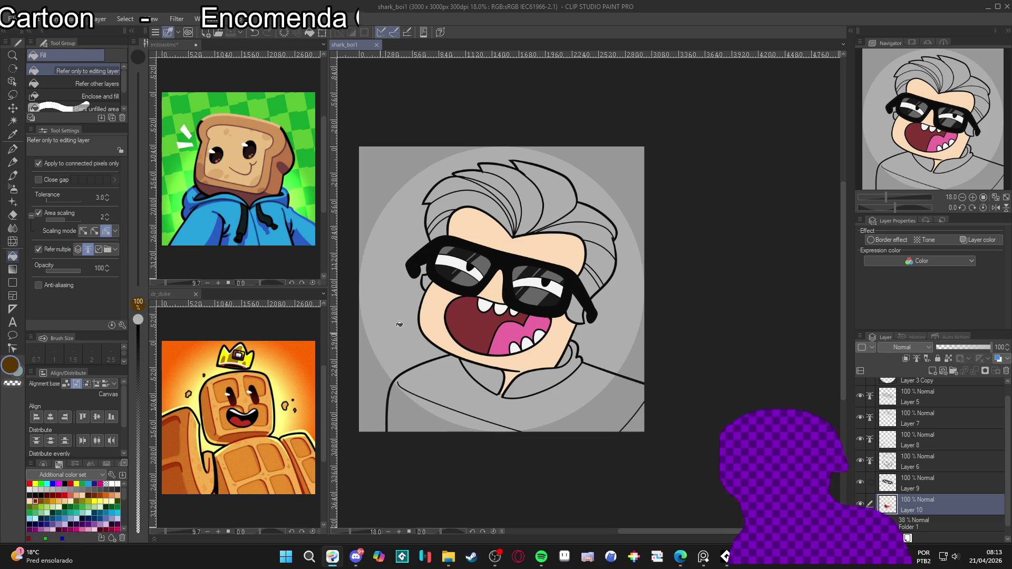
pyautogui.moveTo(581, 299)
pyautogui.mouseDown()
pyautogui.moveTo(586, 212)
pyautogui.moveTo(535, 195)
pyautogui.moveTo(443, 216)
pyautogui.moveTo(443, 229)
pyautogui.mouseUp()
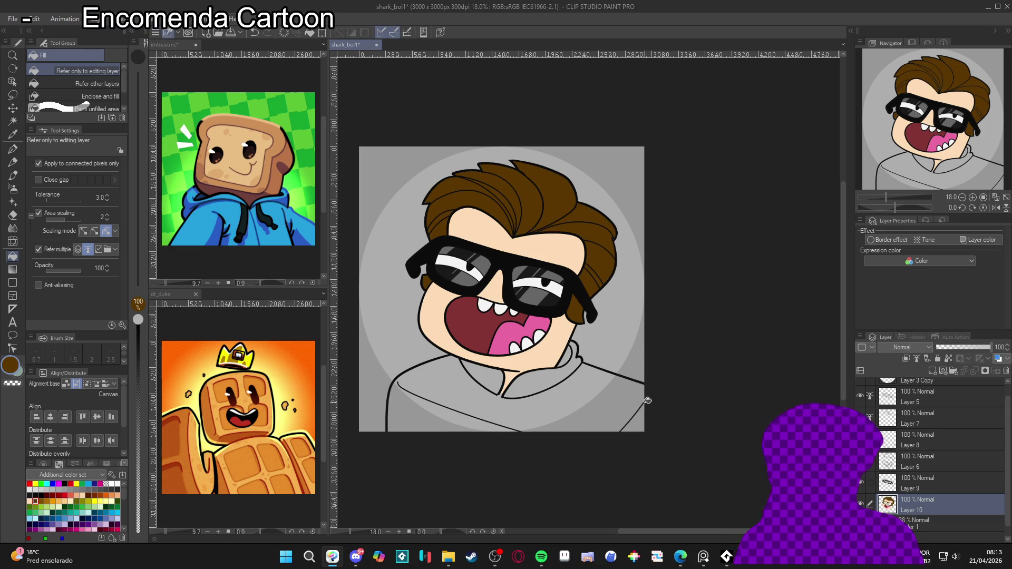
pyautogui.scroll(-1, 637, 383)
pyautogui.scroll(-1, 638, 387)
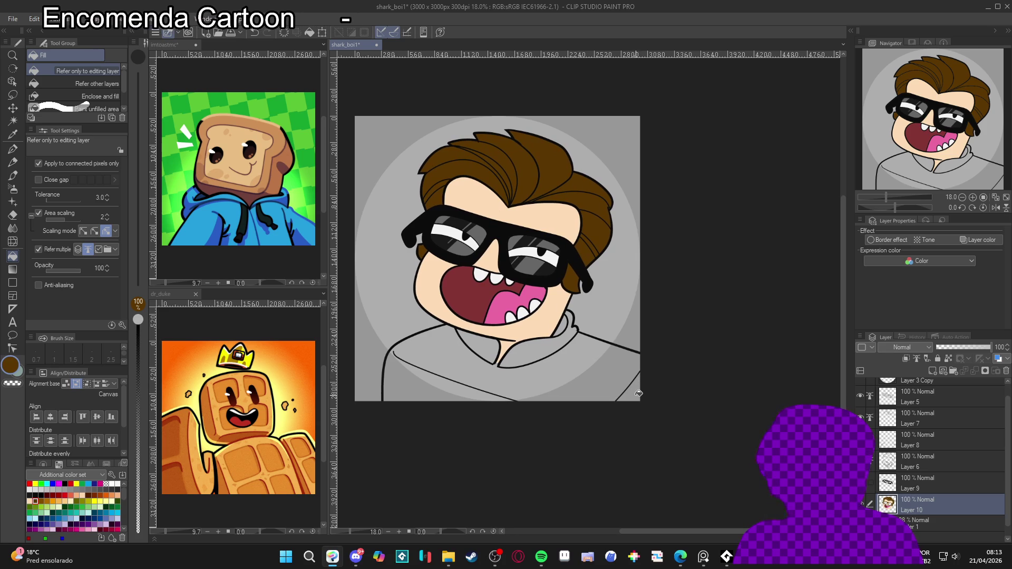
pyautogui.scroll(1, 637, 396)
pyautogui.click(565, 332)
pyautogui.scroll(-1, 586, 386)
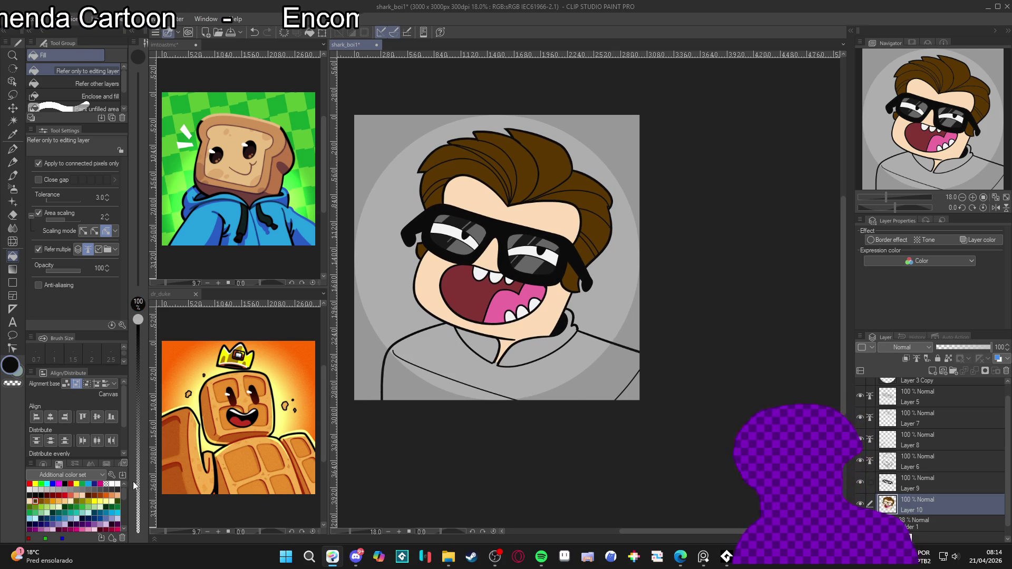
# Step: Fill the shirt and both collar flaps dark grey and the shirt's bottom-right corner black
pyautogui.click(112, 489)
pyautogui.click(562, 369)
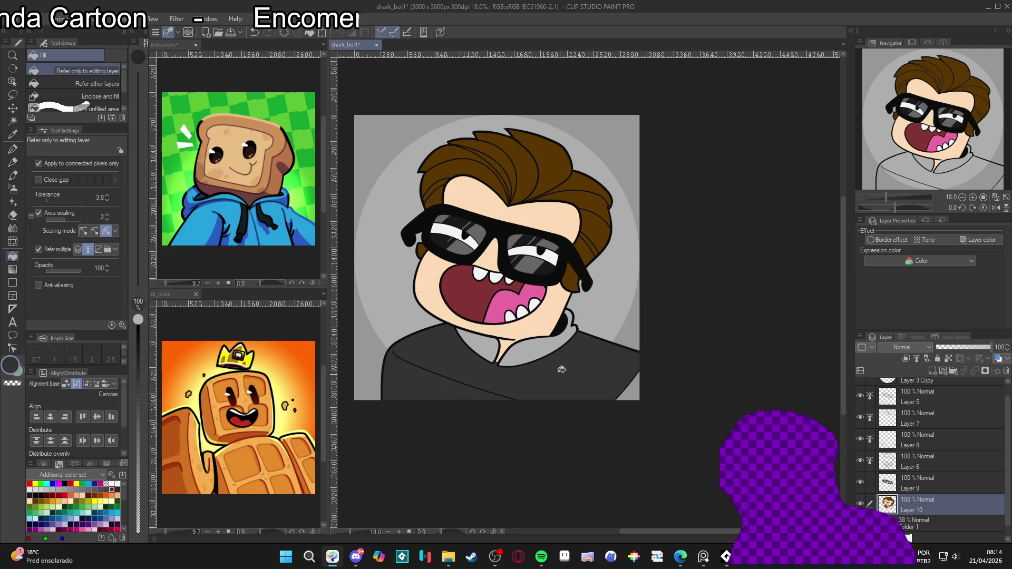
pyautogui.click(545, 345)
pyautogui.click(477, 347)
pyautogui.keyDown('alt'); pyautogui.click(565, 324); pyautogui.keyUp('alt')
pyautogui.click(631, 389)
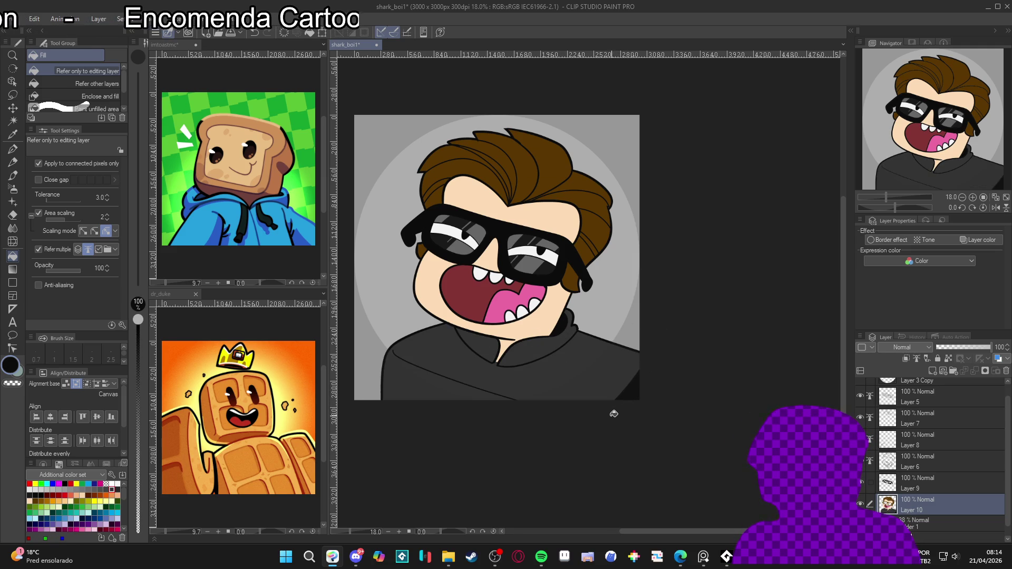
# Step: Fill the jacket area near the collar a deeper black, then return to the pen
pyautogui.press('p')
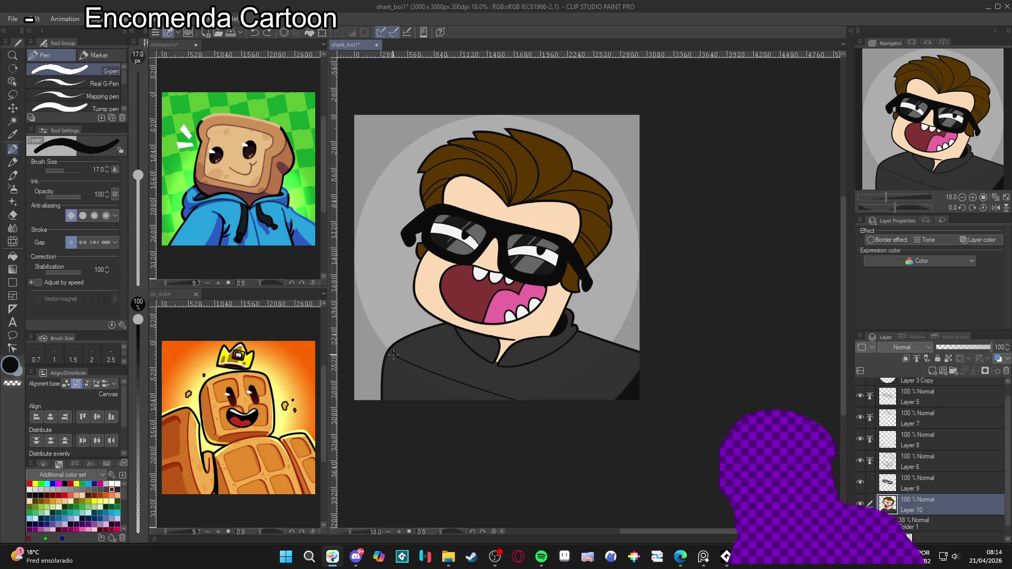
pyautogui.press('g')
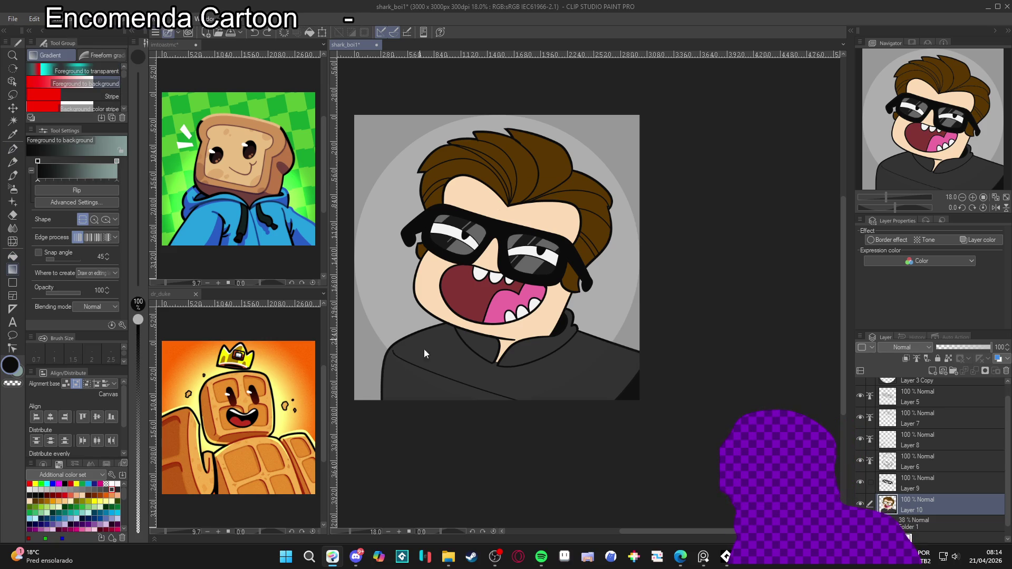
pyautogui.press('p')
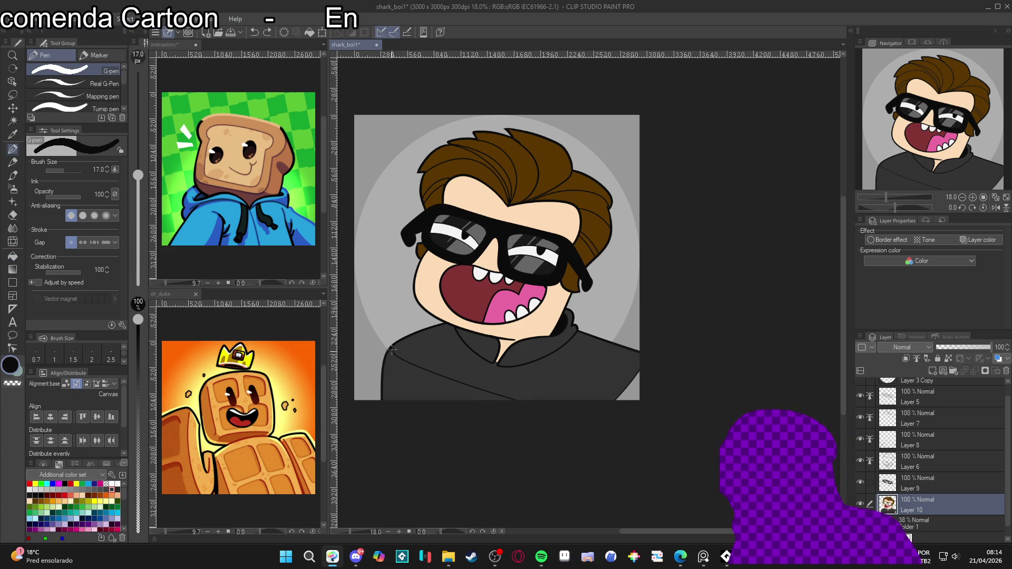
pyautogui.press('g')
pyautogui.click(396, 355)
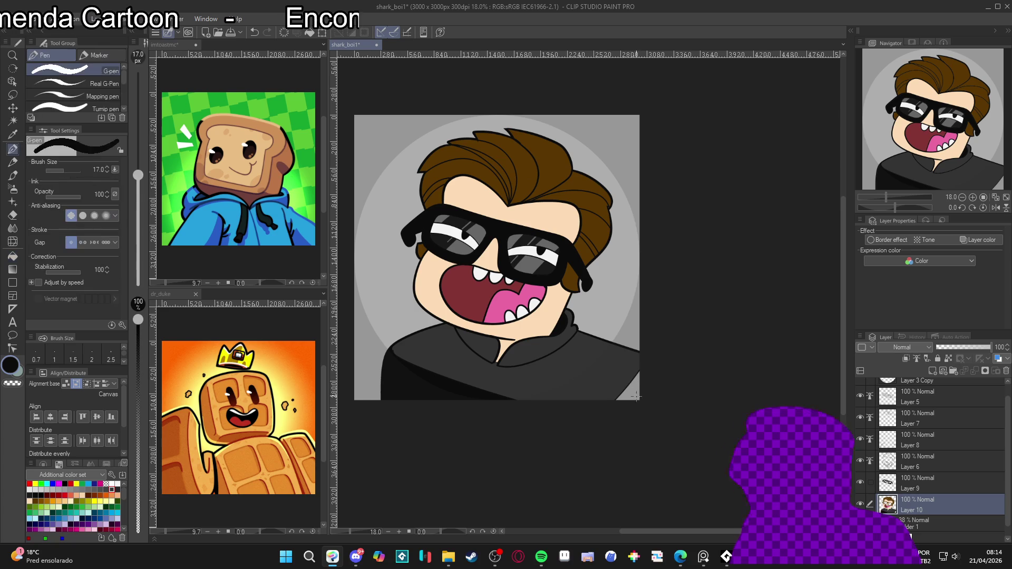
pyautogui.press('p')
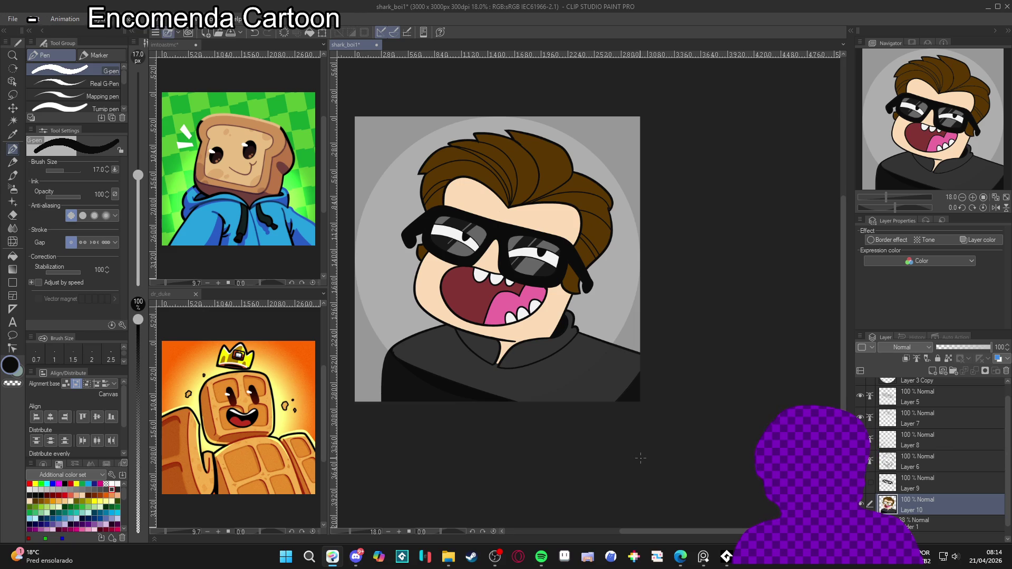
# Step: Save the portrait file and bring up the Windows Start menu
pyautogui.hotkey('ctrl', 's')
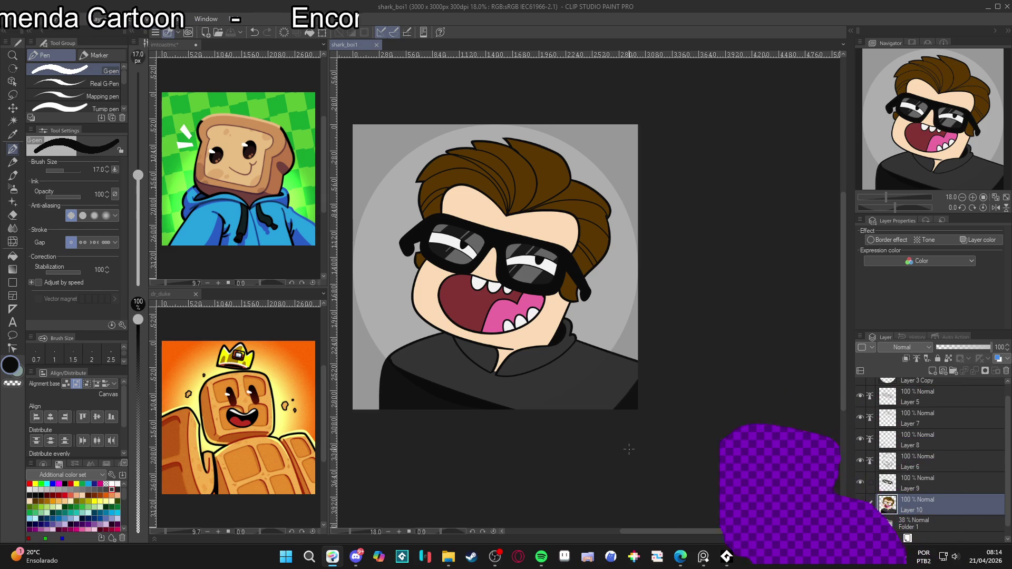
pyautogui.press('super')
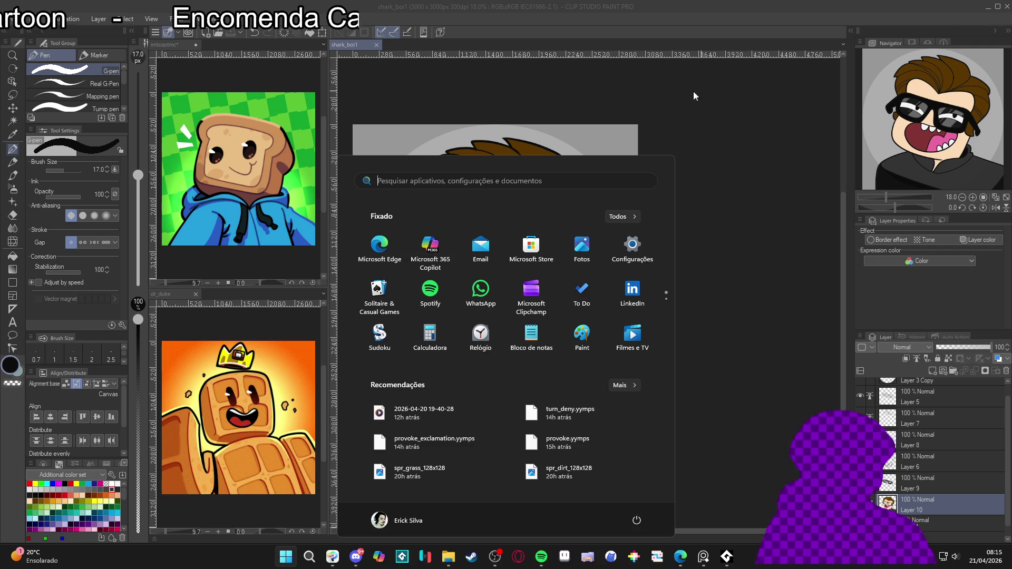
# Step: Close the Start menu, select Layer 6 and zoom in on the face
pyautogui.click(665, 17)
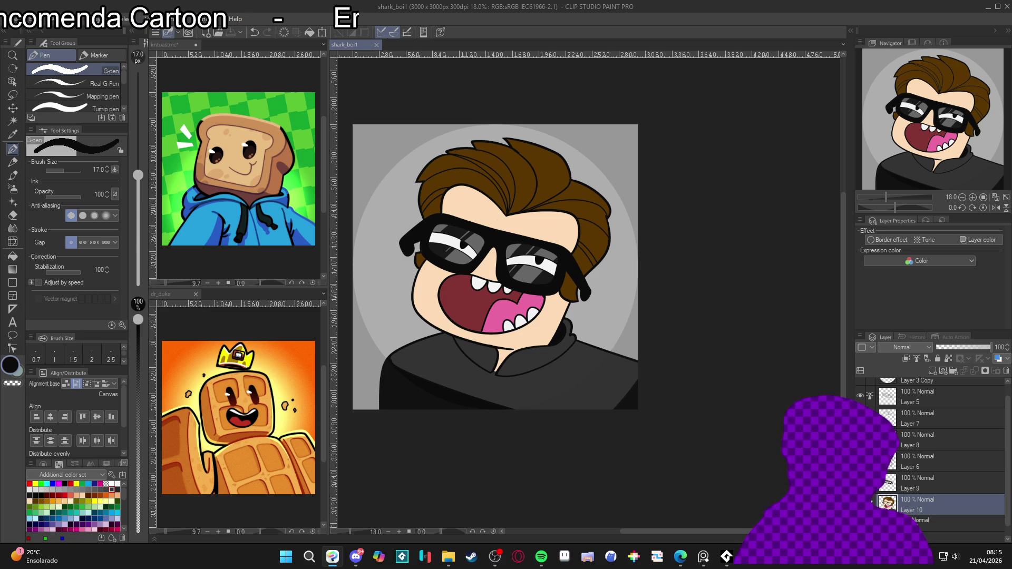
pyautogui.keyDown('ctrl'); pyautogui.keyDown('shift'); pyautogui.click(501, 253); pyautogui.keyUp('shift'); pyautogui.keyUp('ctrl')
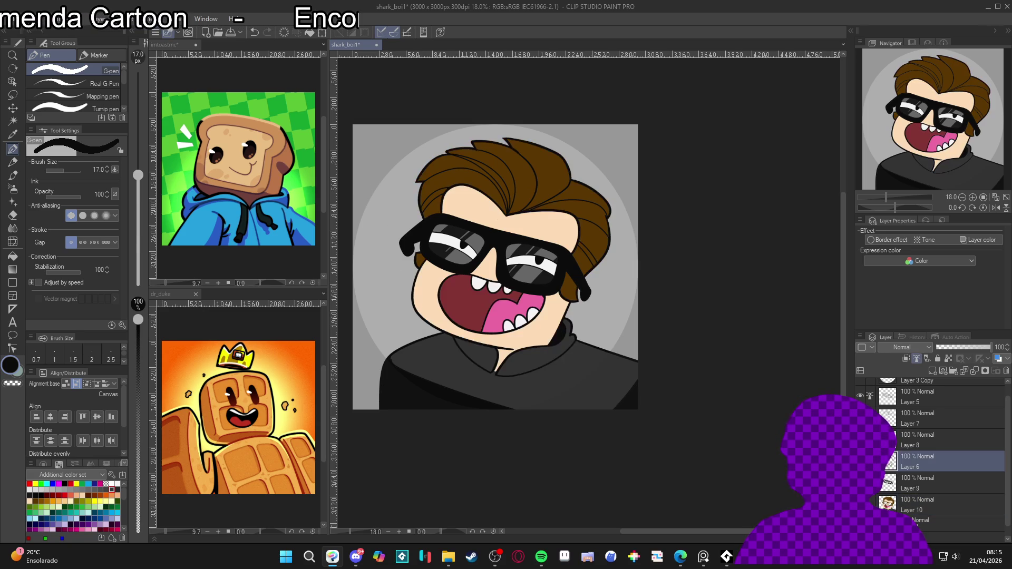
pyautogui.scroll(3, 573, 353)
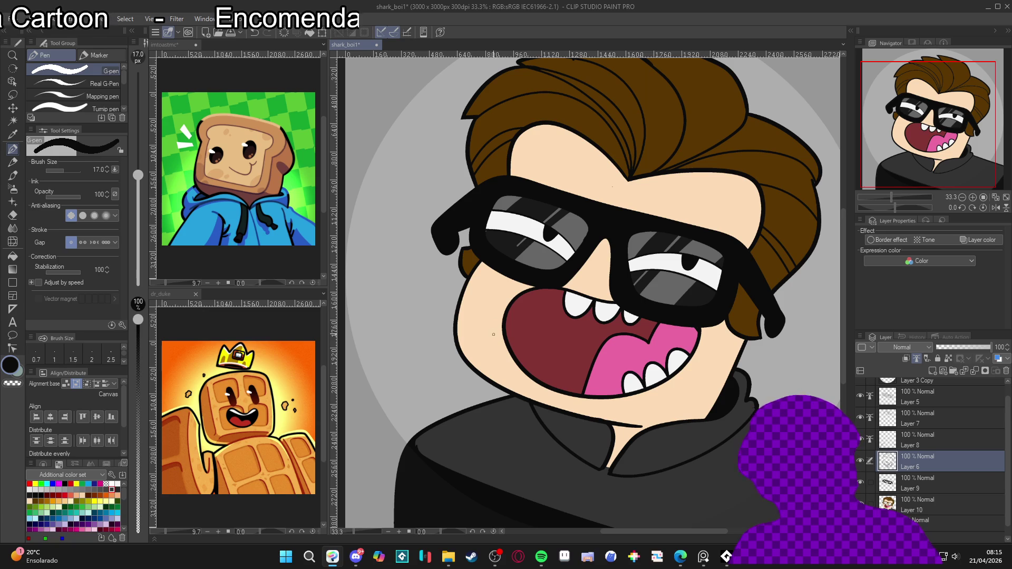
# Step: Try two cheek lines on the face's left side, undo both, and zoom back out
pyautogui.moveTo(499, 352); pyautogui.dragTo(490, 326)
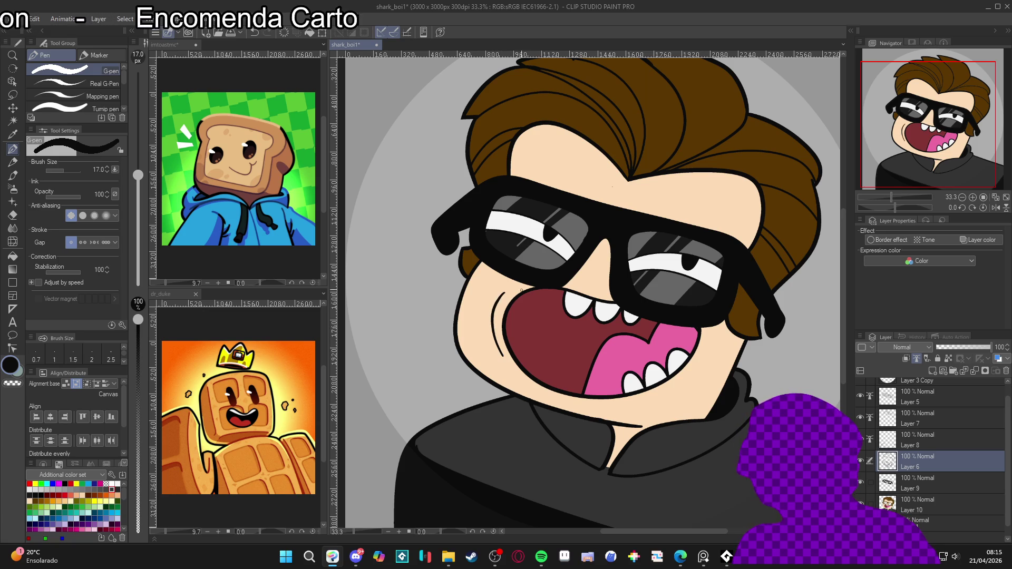
pyautogui.hotkey('ctrl', 'z')
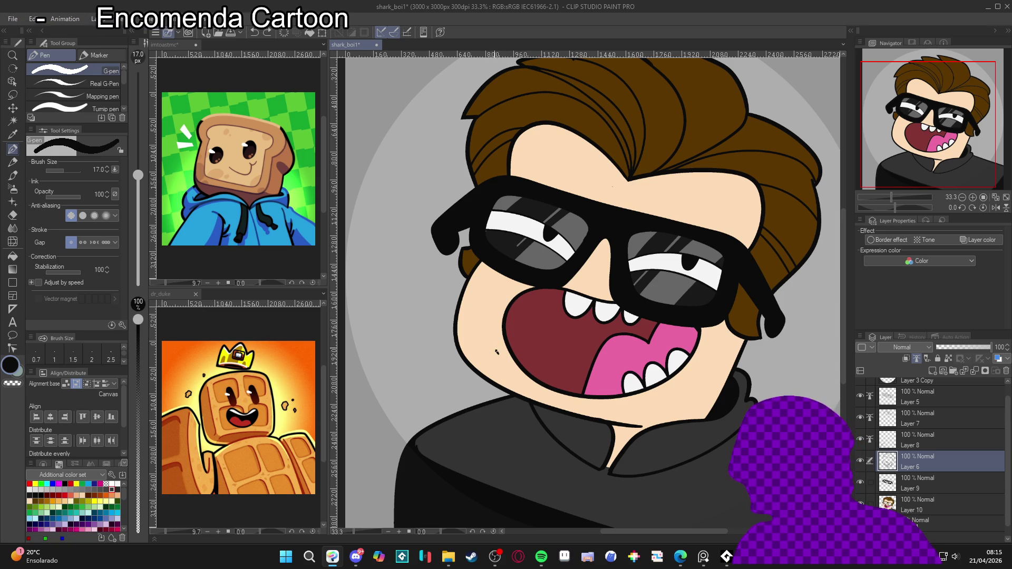
pyautogui.moveTo(487, 326); pyautogui.dragTo(494, 290)
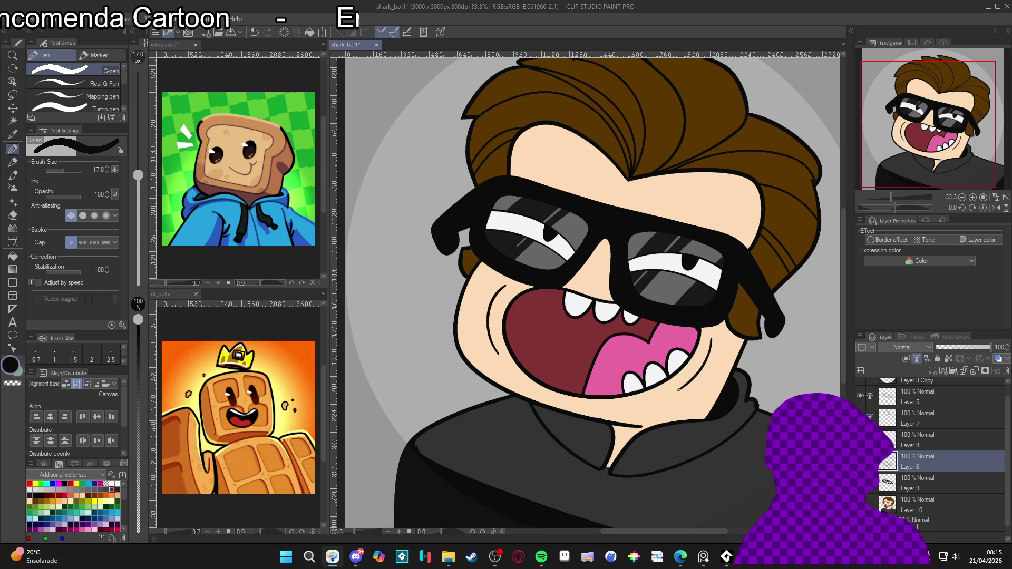
pyautogui.hotkey('ctrl', 'z')
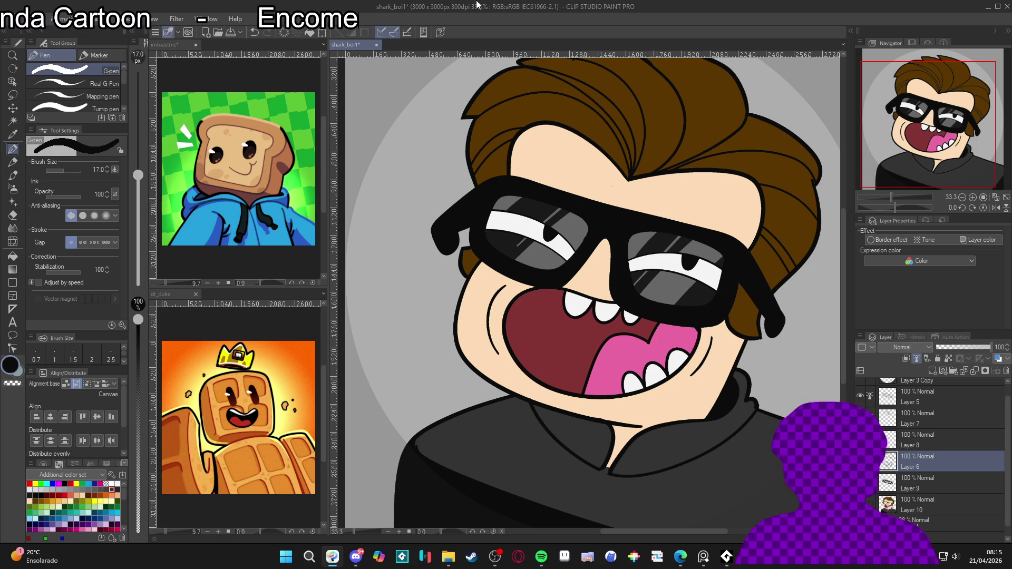
pyautogui.scroll(-3, 506, 256)
pyautogui.moveTo(544, 291); pyautogui.dragTo(549, 310)
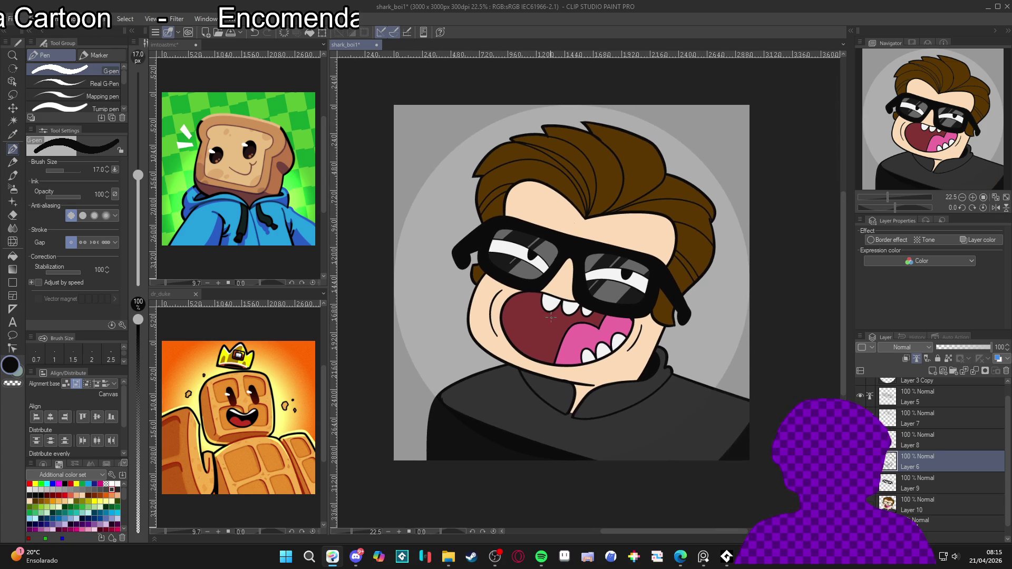
# Step: Save the portrait file and reposition the view
pyautogui.hotkey('ctrl', 's')
pyautogui.moveTo(612, 320); pyautogui.dragTo(625, 333)
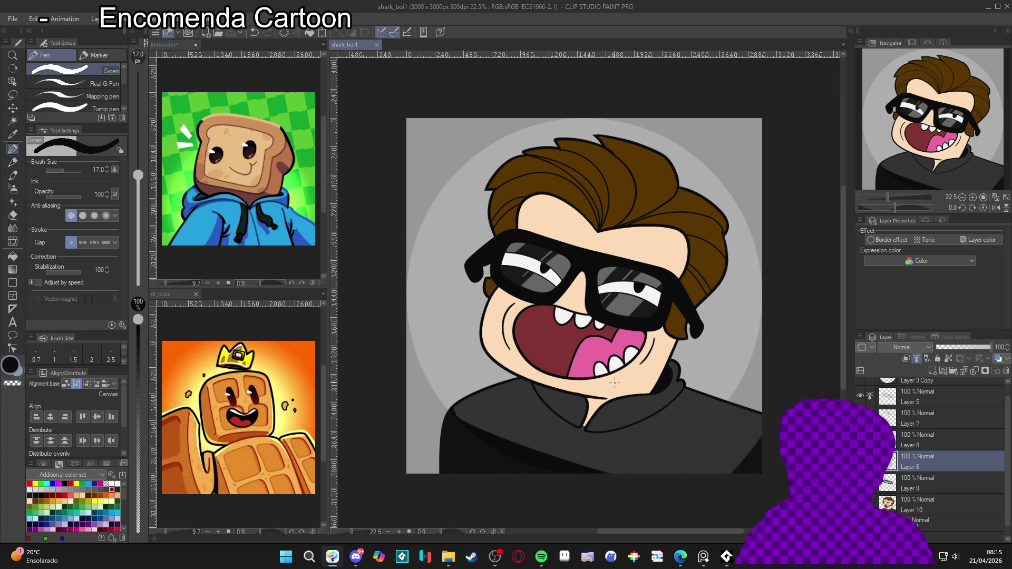
pyautogui.moveTo(569, 407); pyautogui.dragTo(580, 416)
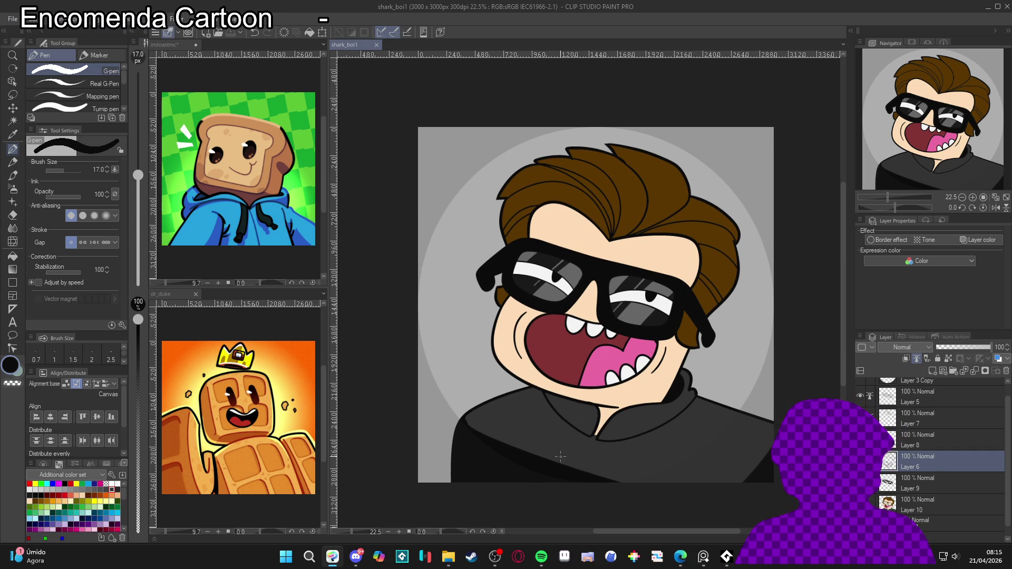
pyautogui.scroll(-1, 556, 442)
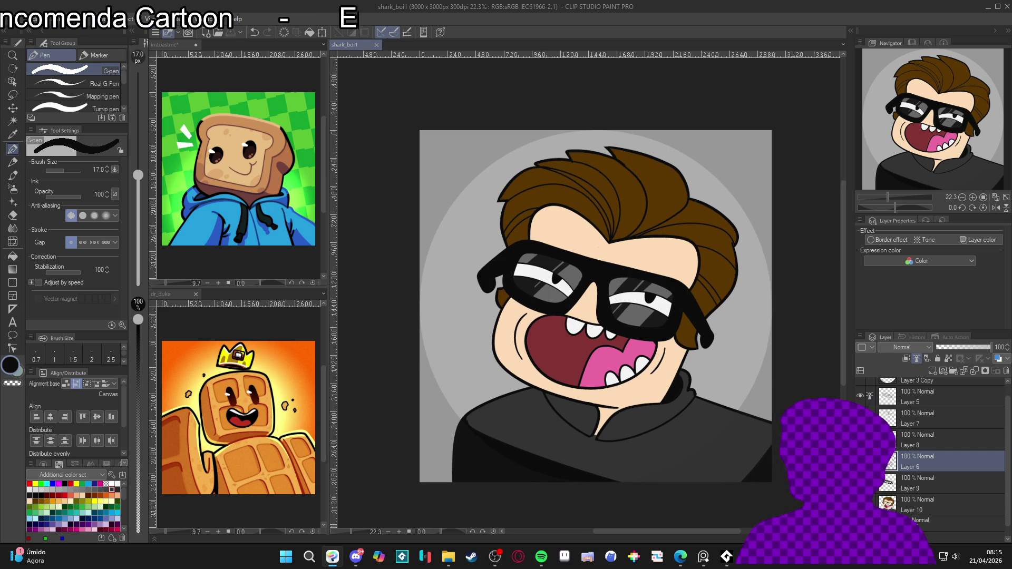
pyautogui.click(385, 383)
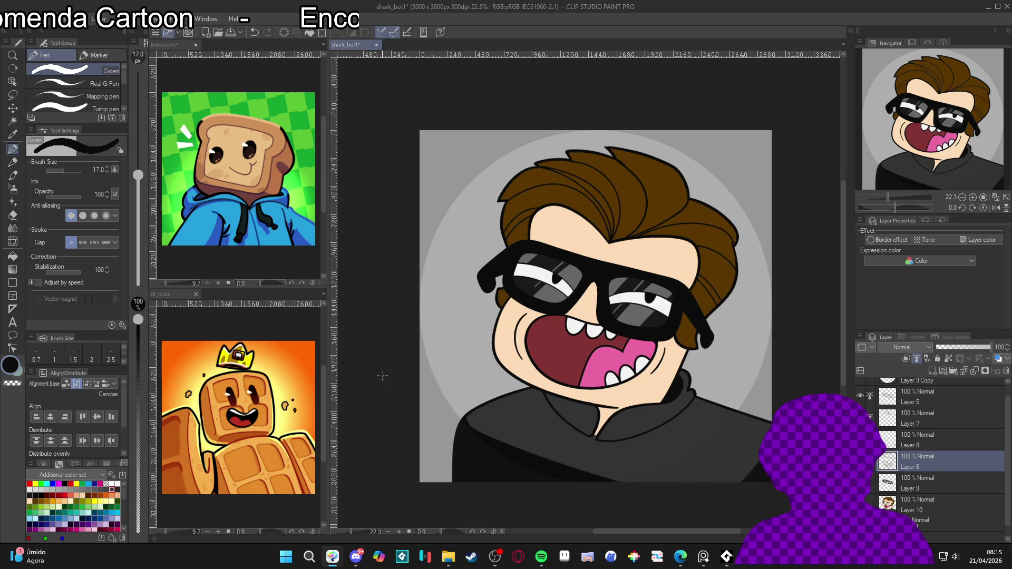
# Step: Add a new empty Layer 11 and place it directly below Layer 10
pyautogui.click(891, 505)
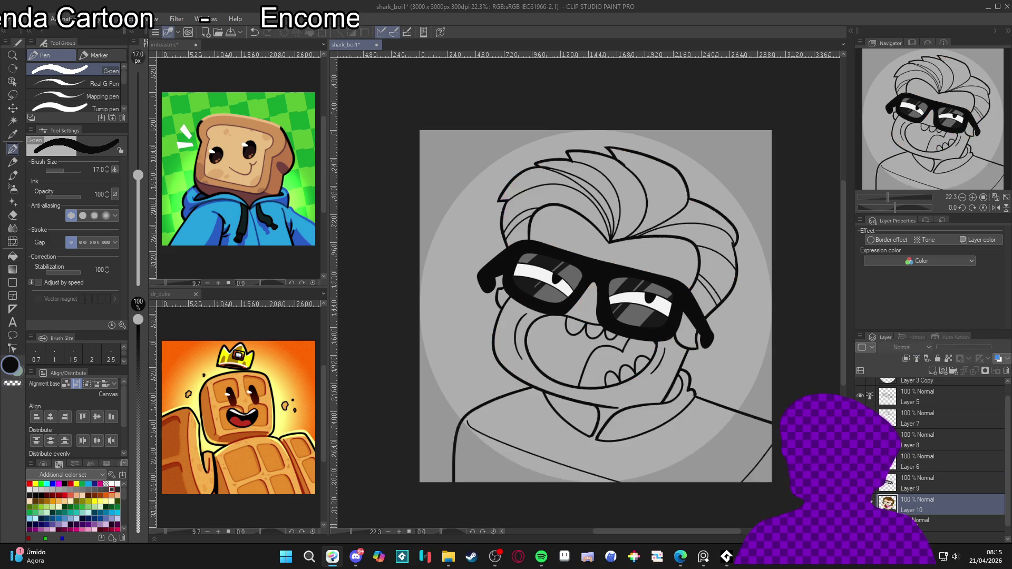
pyautogui.hotkey('ctrl', 'shift', 'n')
pyautogui.moveTo(919, 508)
pyautogui.mouseDown()
pyautogui.moveTo(929, 516)
pyautogui.moveTo(904, 509)
pyautogui.mouseUp()
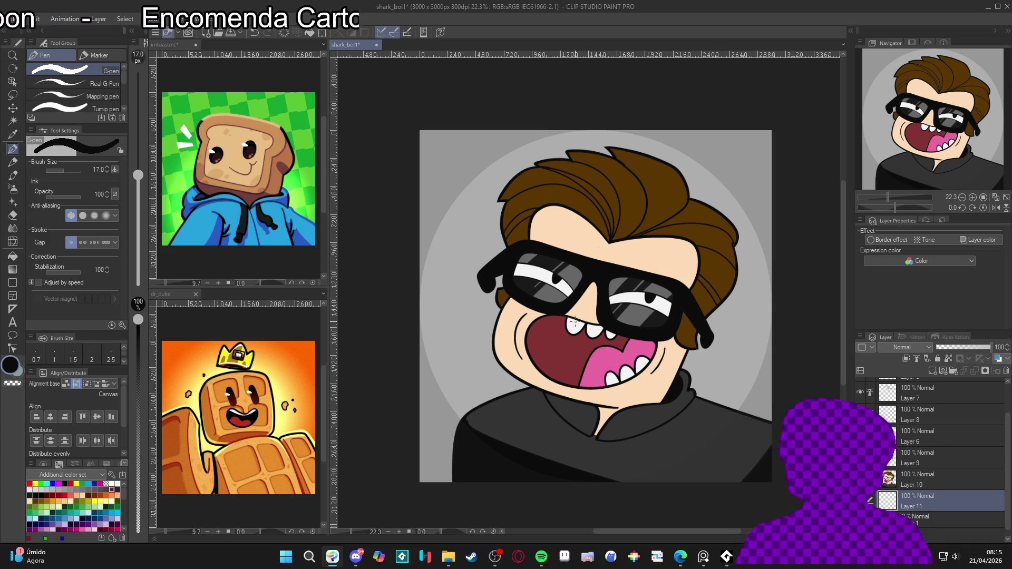
# Step: Fill the grey background with green picked from the toast artwork, undoing then redoing it
pyautogui.press('g')
pyautogui.hotkey('ctrl', 's')
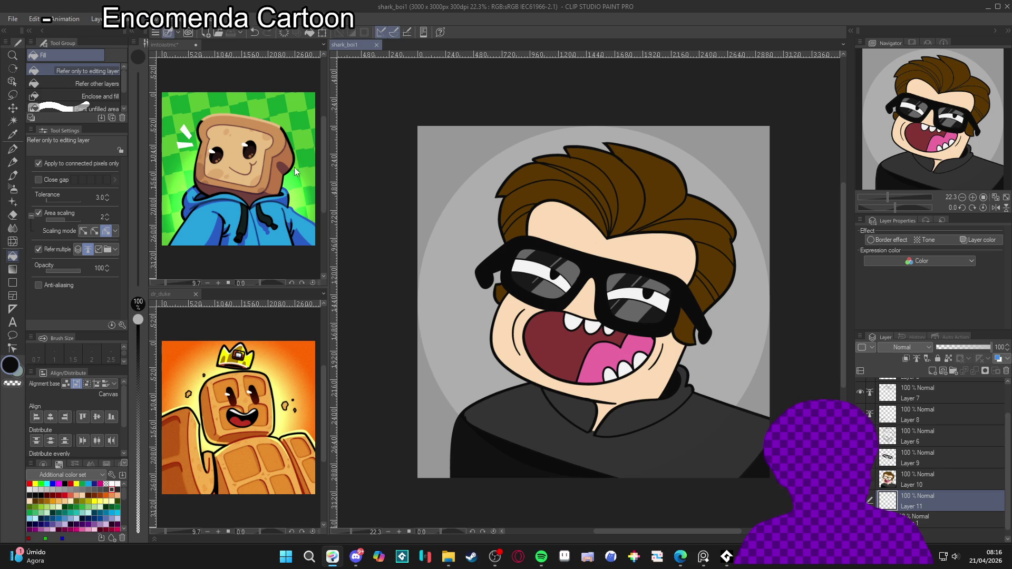
pyautogui.keyDown('alt'); pyautogui.click(295, 108); pyautogui.keyUp('alt')
pyautogui.click(441, 241)
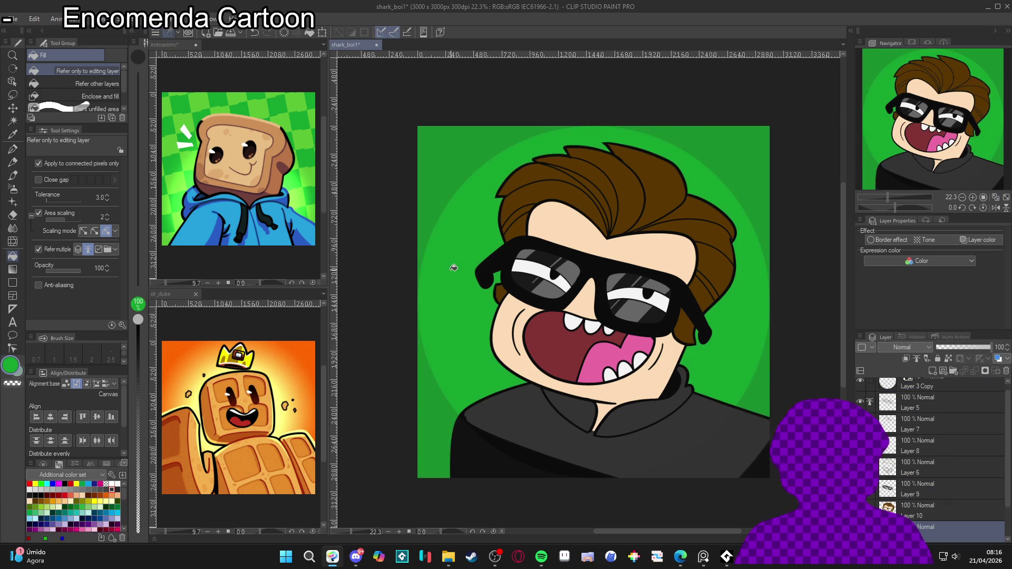
pyautogui.hotkey('ctrl', 'z')
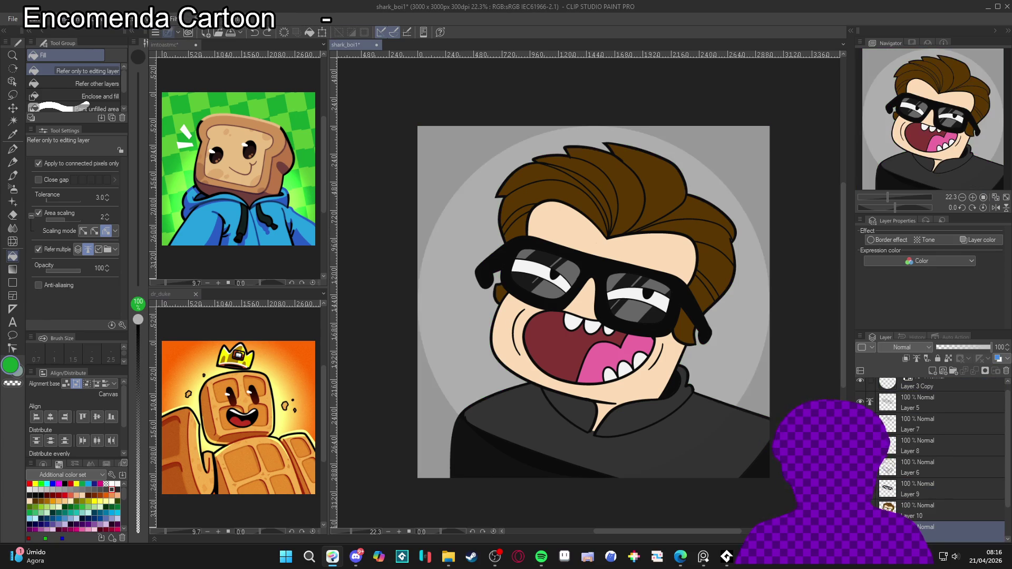
pyautogui.hotkey('ctrl', 'y')
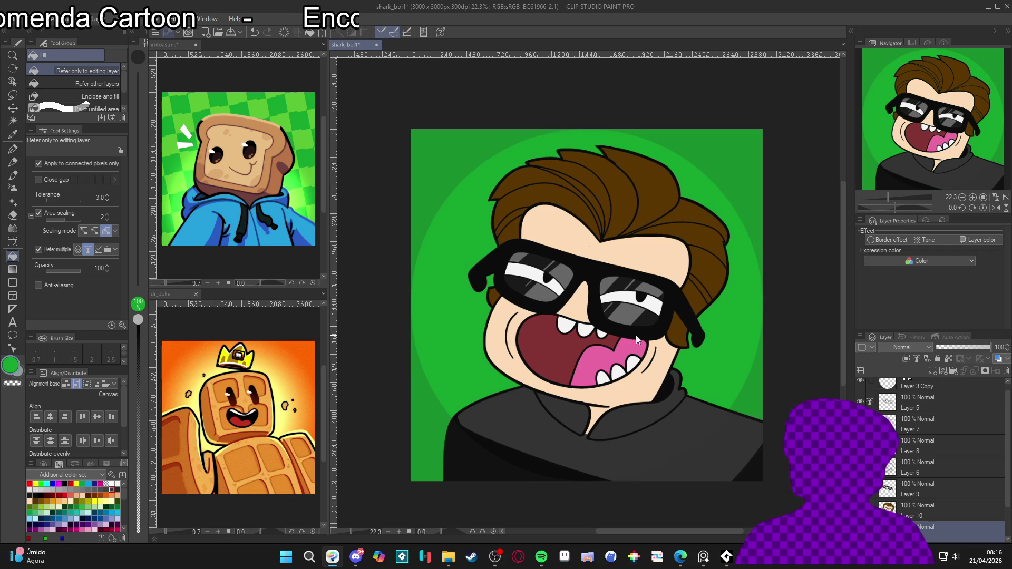
# Step: Zoom in, select Layer 10, pan around the portrait, then pick the sunglasses' Layer 9
pyautogui.scroll(1, 912, 463)
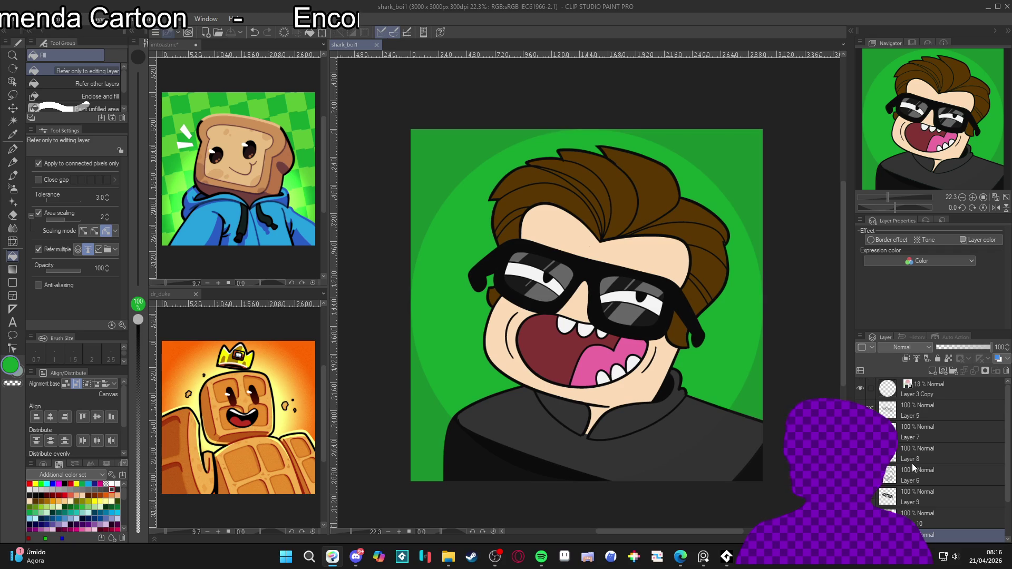
pyautogui.click(922, 519)
pyautogui.moveTo(653, 368); pyautogui.dragTo(659, 389)
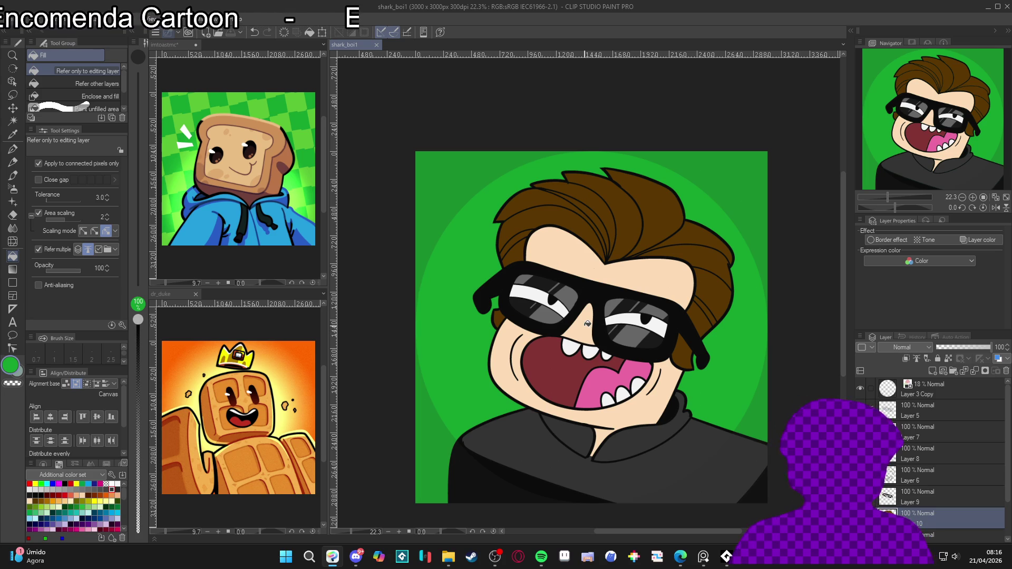
pyautogui.moveTo(564, 370); pyautogui.dragTo(574, 376)
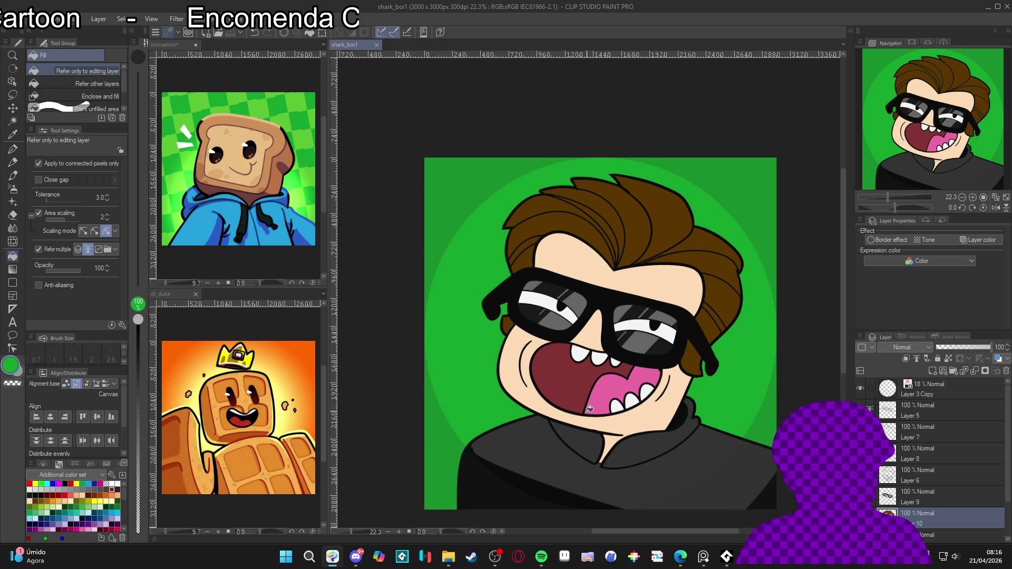
pyautogui.moveTo(594, 427); pyautogui.dragTo(605, 430)
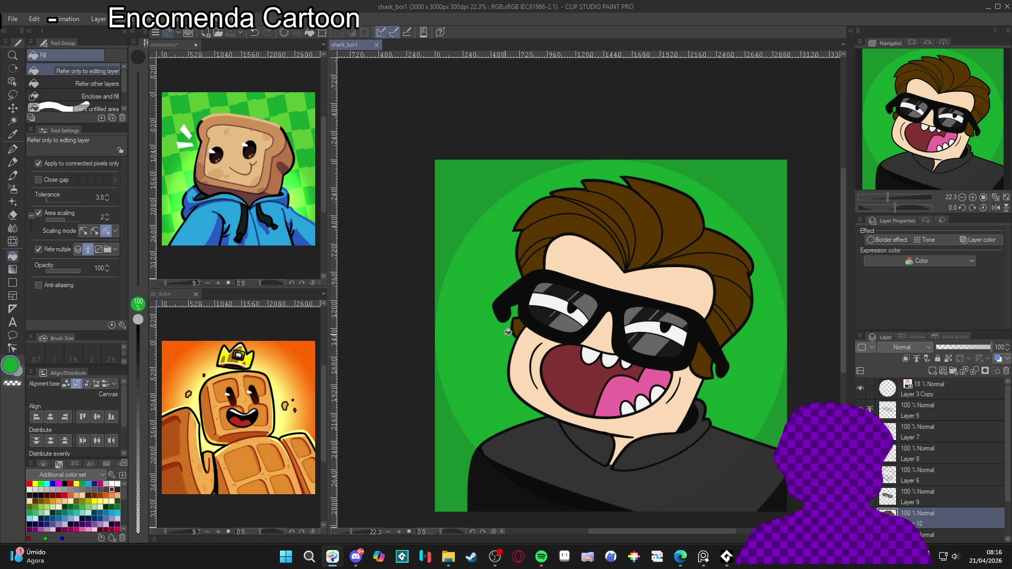
pyautogui.keyDown('ctrl'); pyautogui.keyDown('shift'); pyautogui.click(640, 336); pyautogui.keyUp('shift'); pyautogui.keyUp('ctrl')
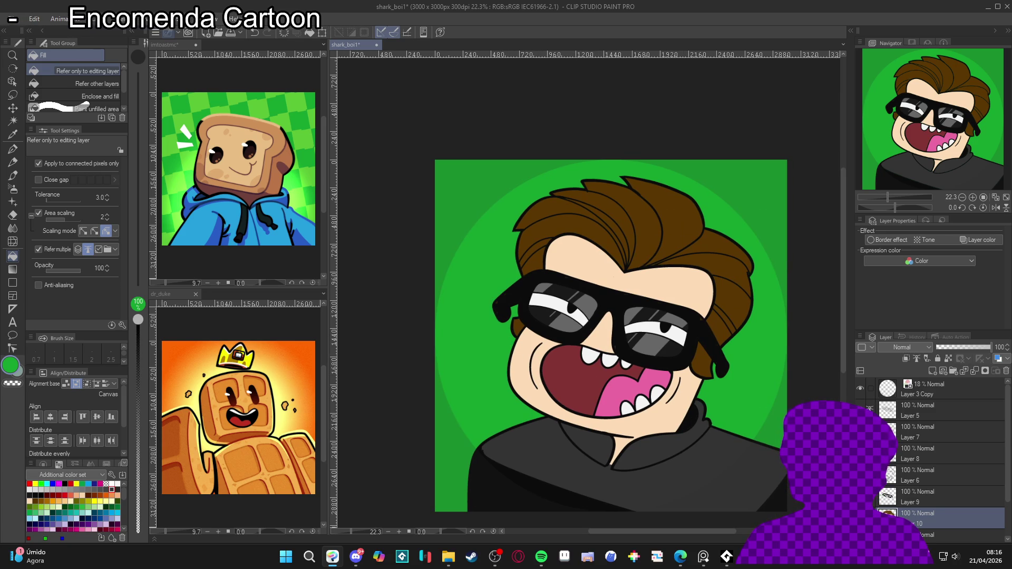
pyautogui.press('w')
pyautogui.click(609, 294)
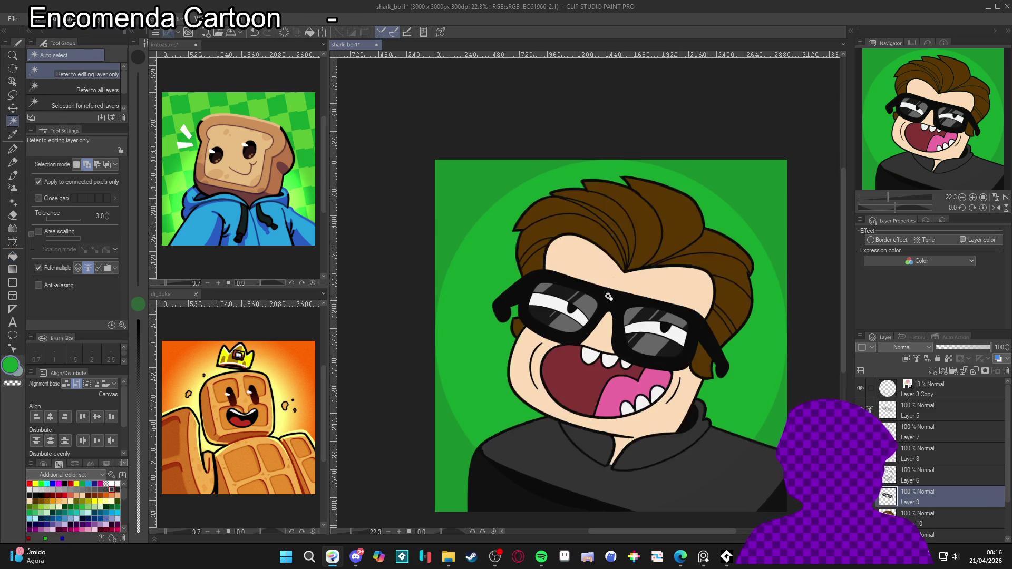
pyautogui.hotkey('ctrl', 'd')
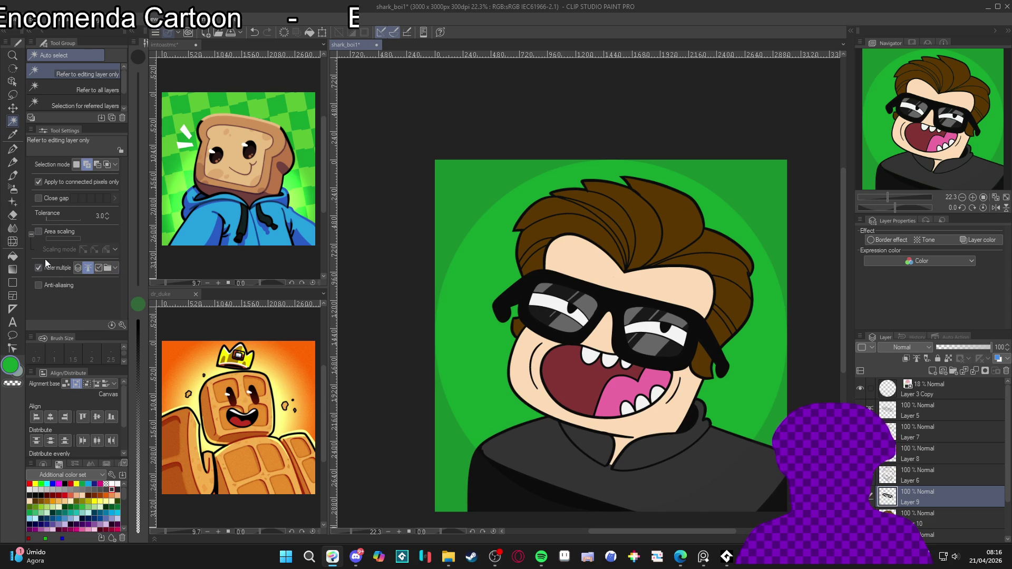
pyautogui.click(53, 269)
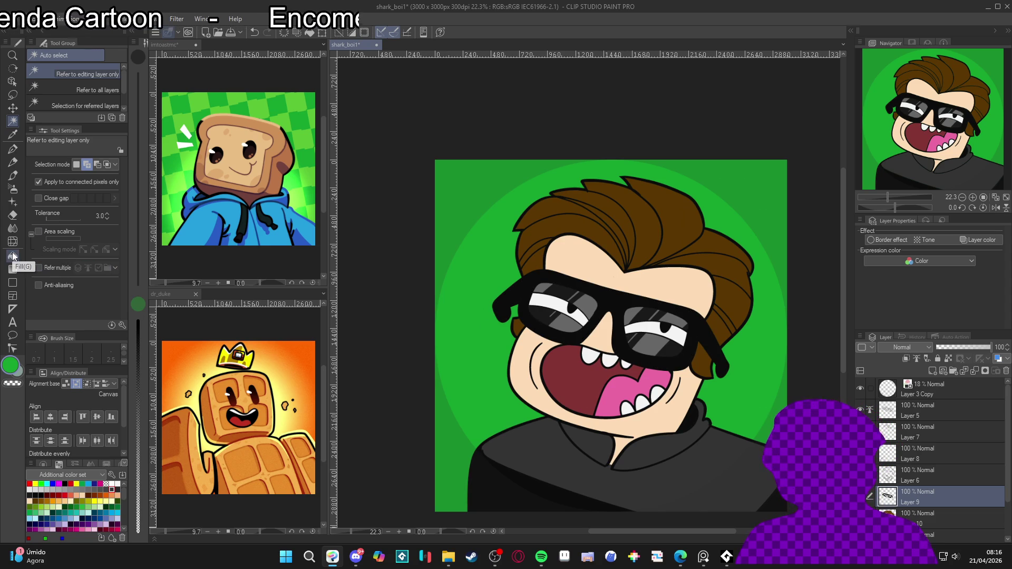
pyautogui.press('p')
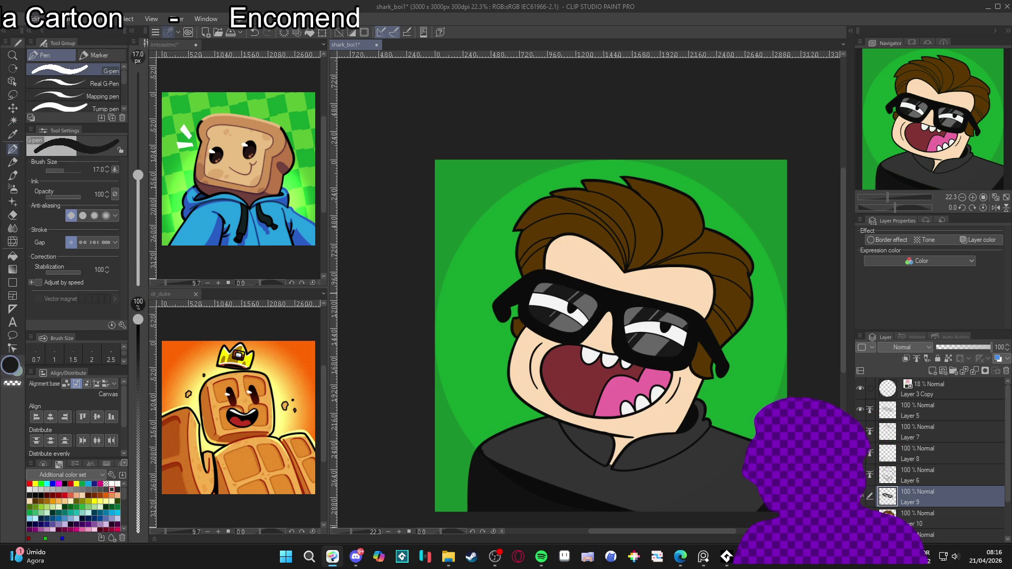
pyautogui.moveTo(611, 395); pyautogui.dragTo(616, 277)
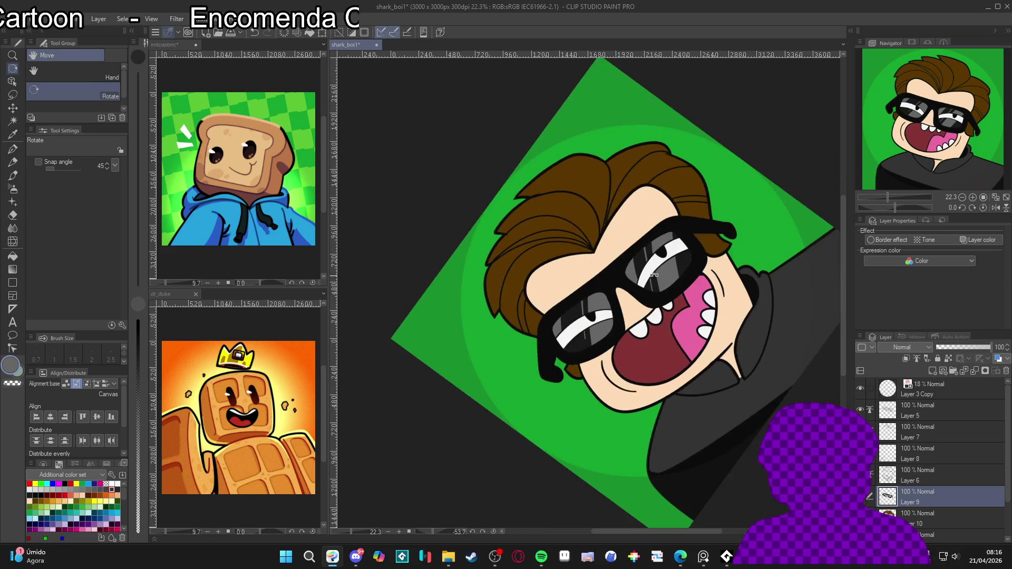
pyautogui.press(']')
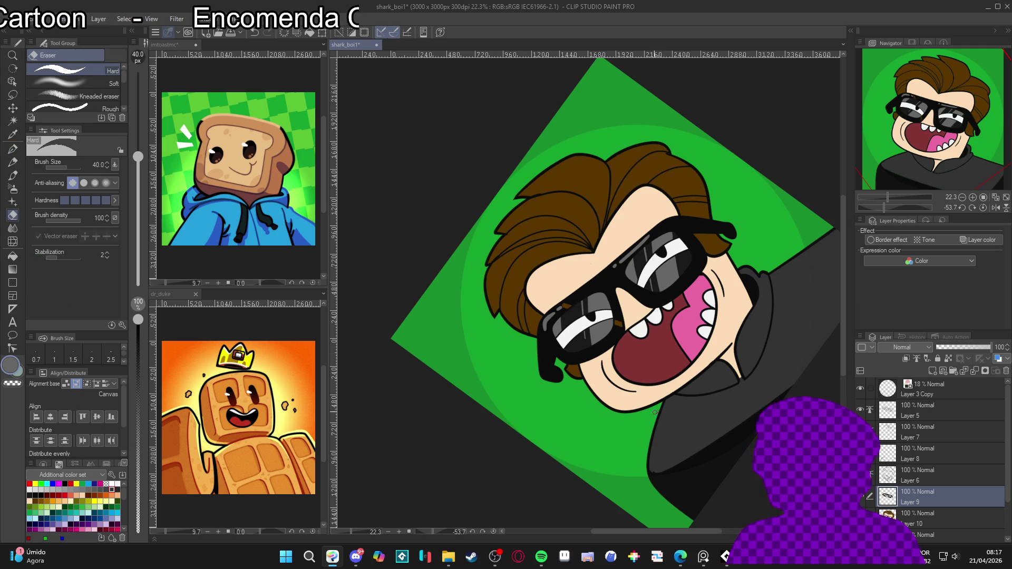
pyautogui.press('r')
pyautogui.doubleClick(741, 386)
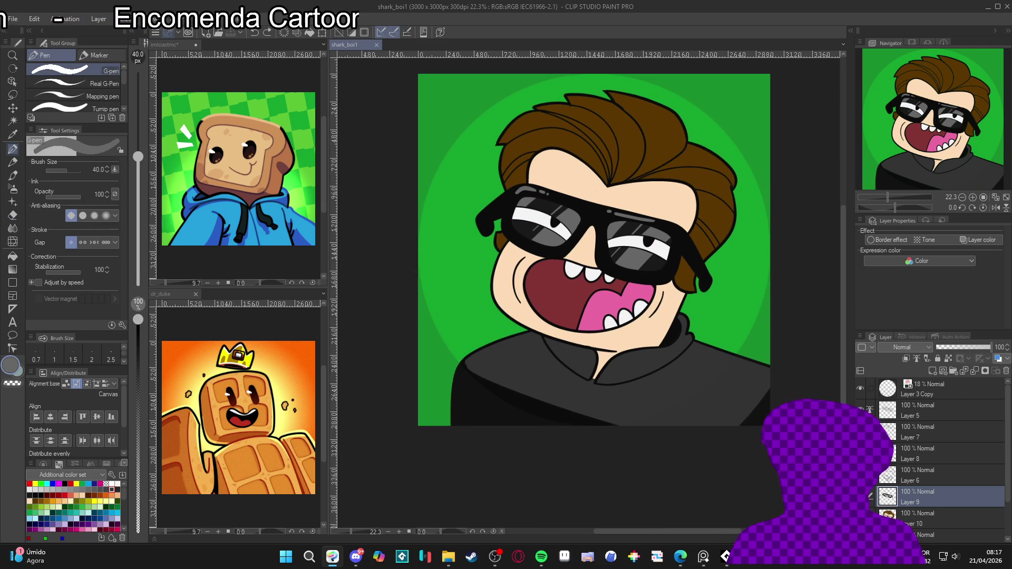
# Step: On Layer 10, Auto select the face skin with Refer multiple, then clear the selection
pyautogui.click(928, 518)
pyautogui.press('w')
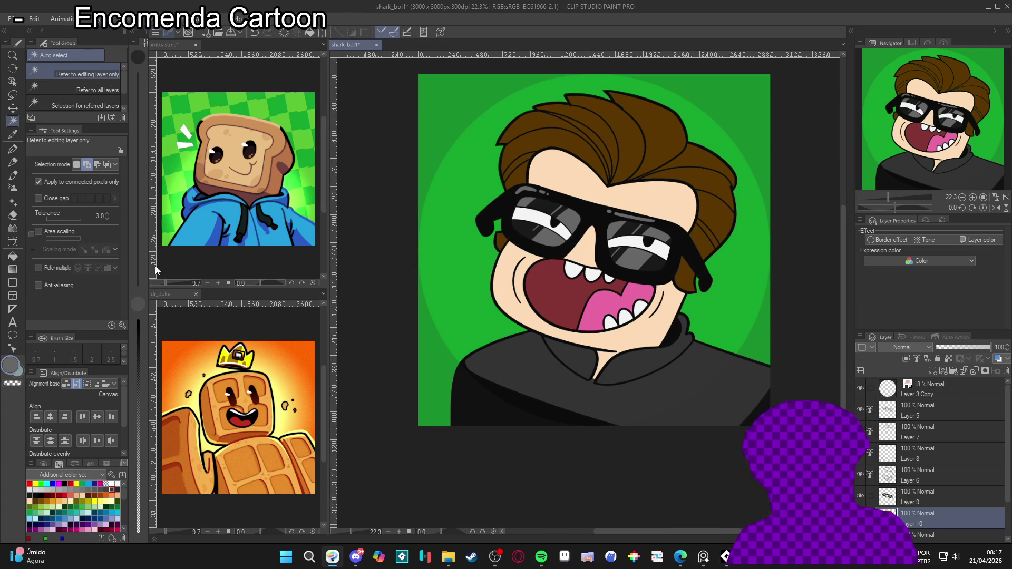
pyautogui.click(38, 268)
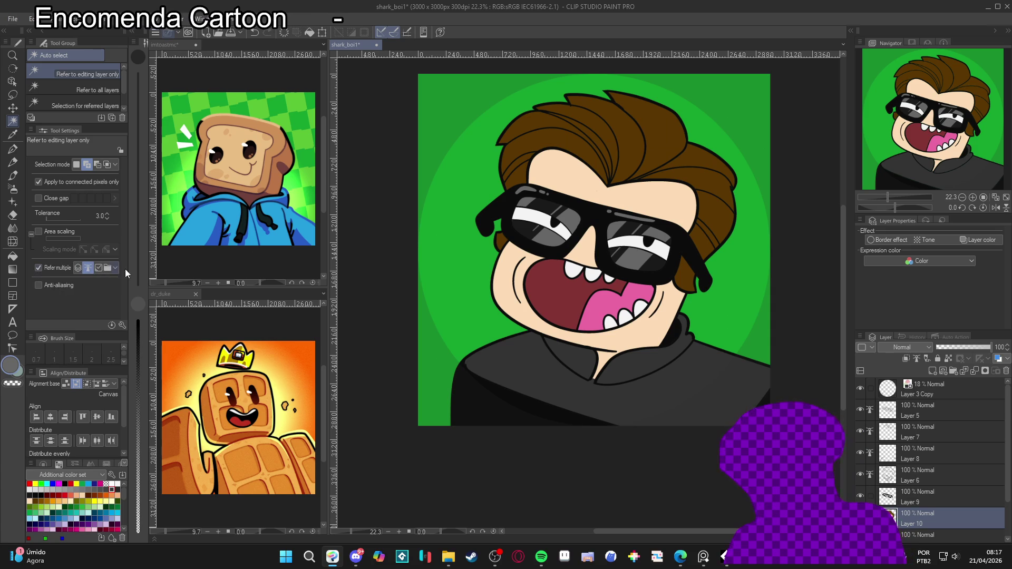
pyautogui.click(579, 248)
pyautogui.click(600, 176)
pyautogui.click(649, 321)
pyautogui.hotkey('ctrl', 'd')
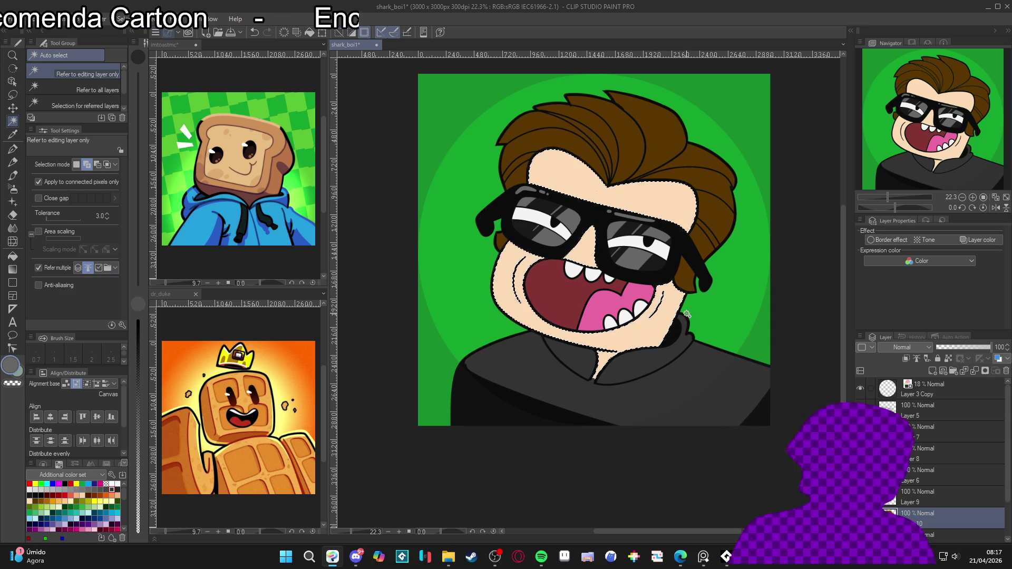
# Step: Shift the picked skin peach to rosy brown C39773 and rotate the canvas toward the forehead
pyautogui.press('p')
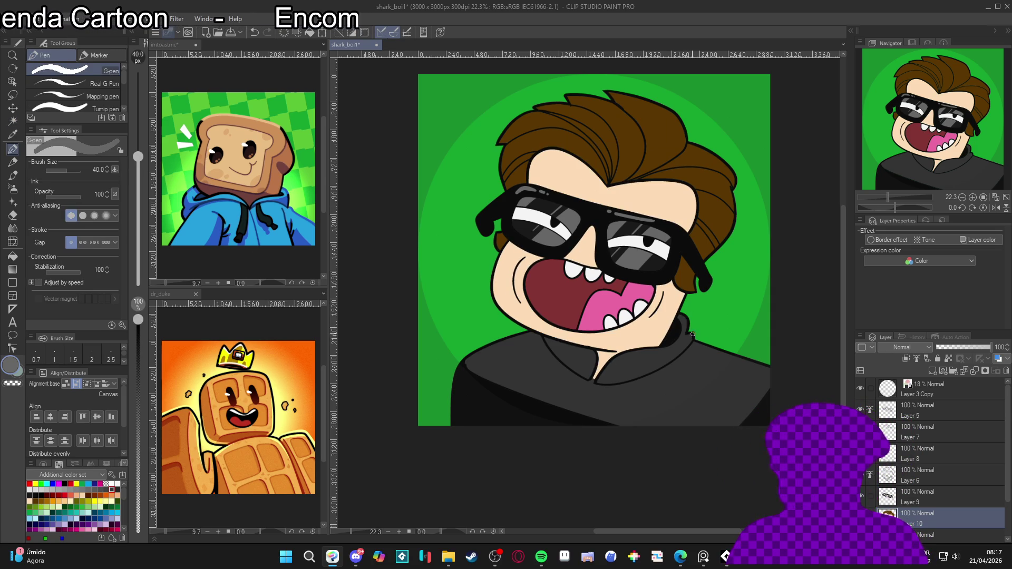
pyautogui.keyDown('alt'); pyautogui.click(553, 342); pyautogui.keyUp('alt')
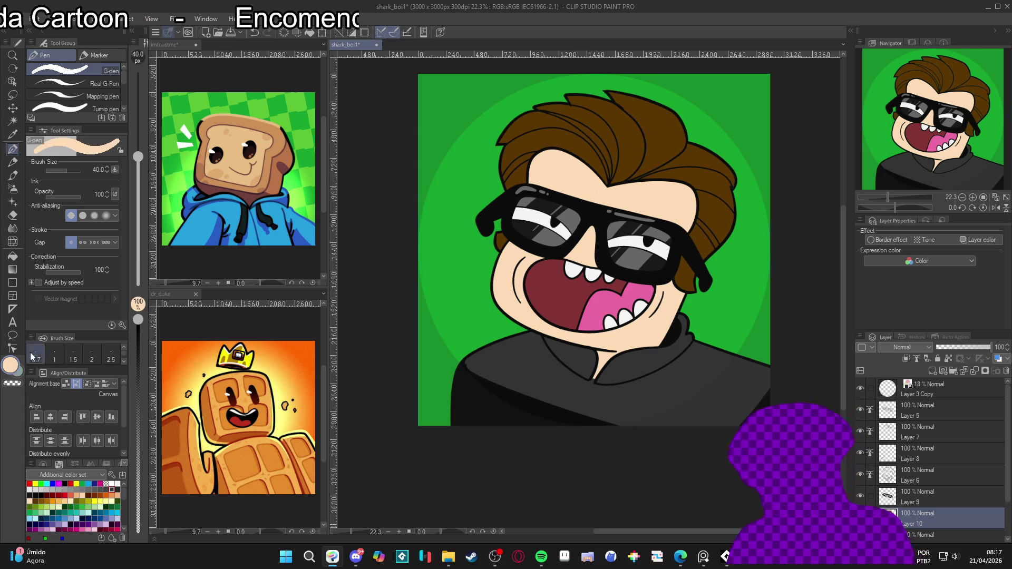
pyautogui.click(11, 368)
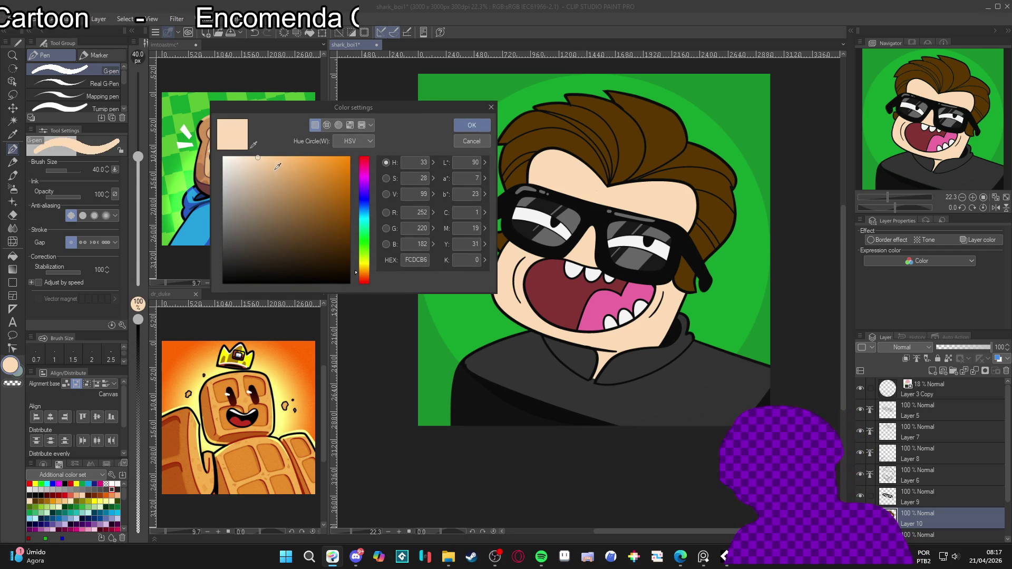
pyautogui.click(355, 276)
pyautogui.click(471, 125)
pyautogui.press('r')
pyautogui.moveTo(735, 358); pyautogui.dragTo(642, 220)
# Step: Fill the forehead skin with rosy brown and turn the canvas back upright
pyautogui.press('g')
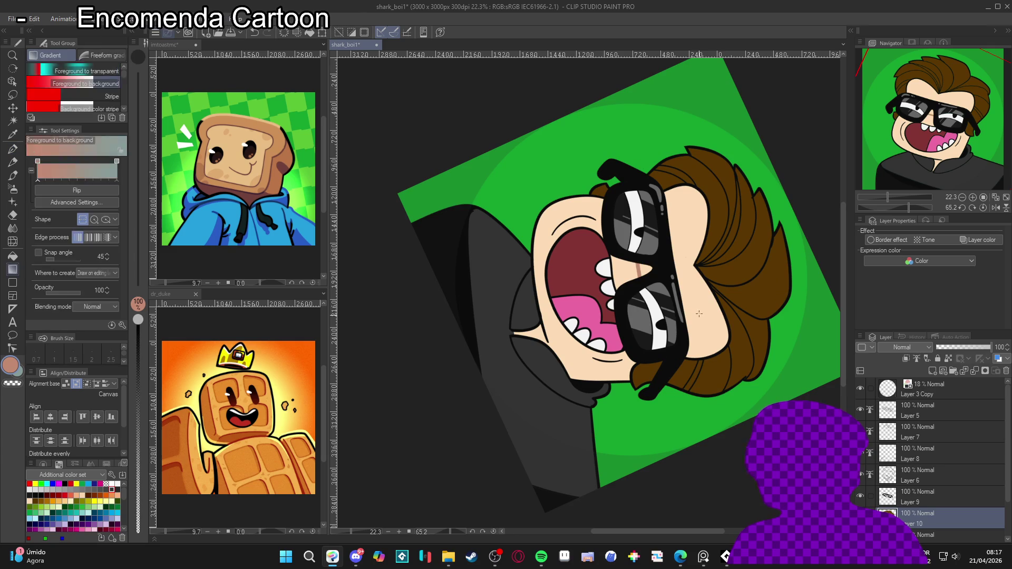
pyautogui.click(690, 264)
pyautogui.press('r')
pyautogui.moveTo(732, 388); pyautogui.dragTo(621, 248)
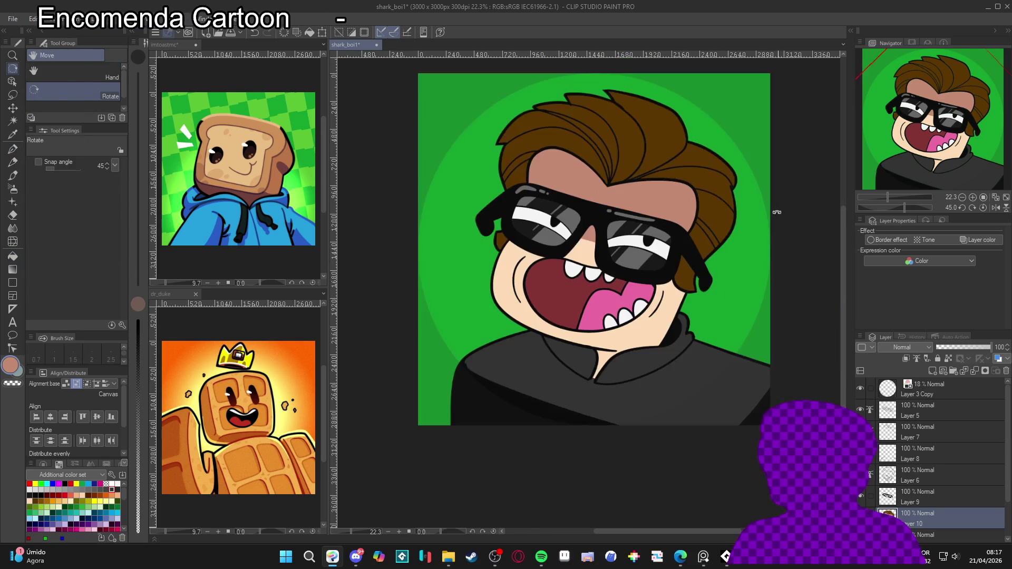
pyautogui.press('p')
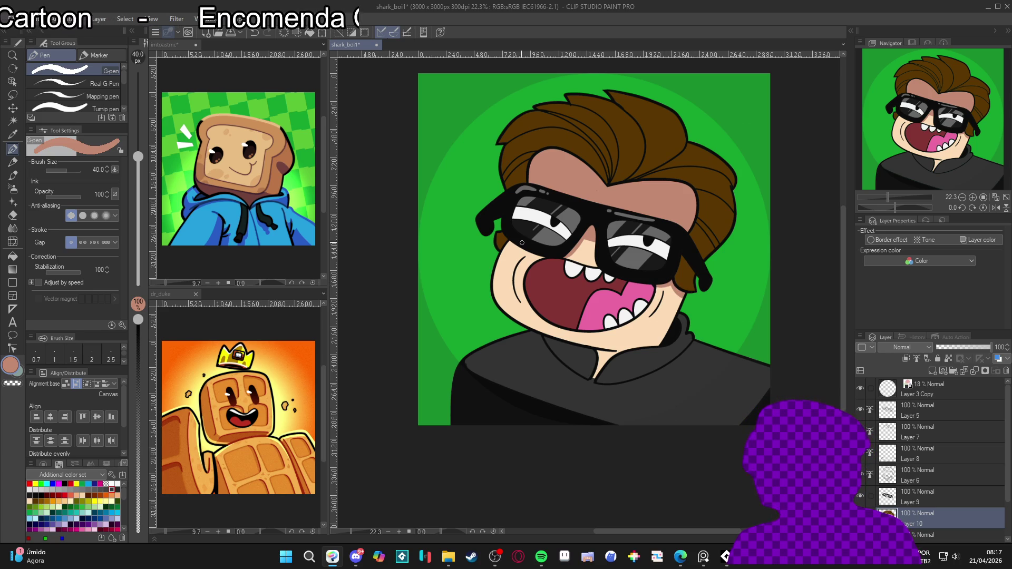
# Step: Shape the forehead shadow's curved lower edge down the temples, then reset the rotation
pyautogui.moveTo(506, 244); pyautogui.dragTo(676, 241)
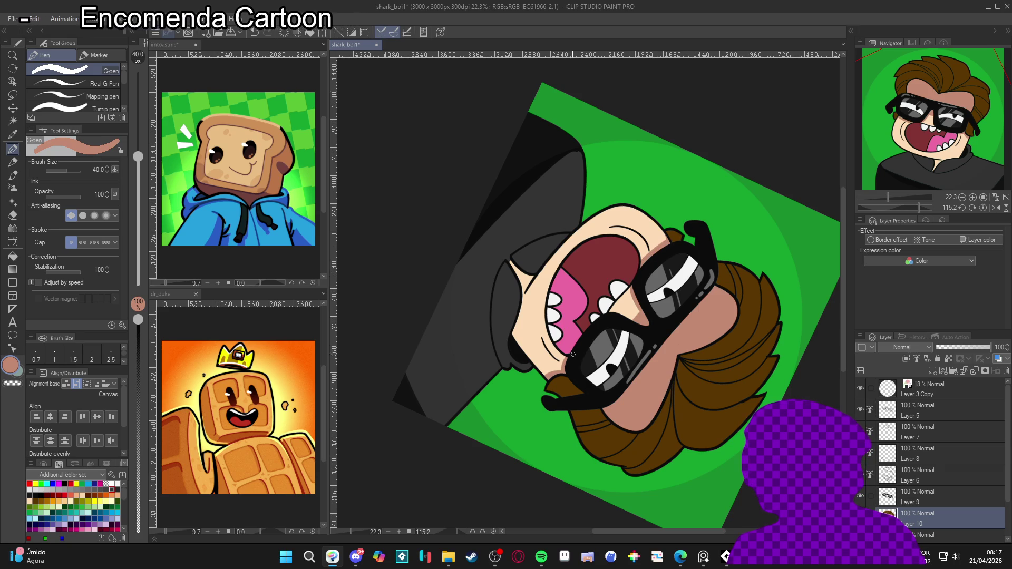
pyautogui.moveTo(570, 352); pyautogui.dragTo(580, 305)
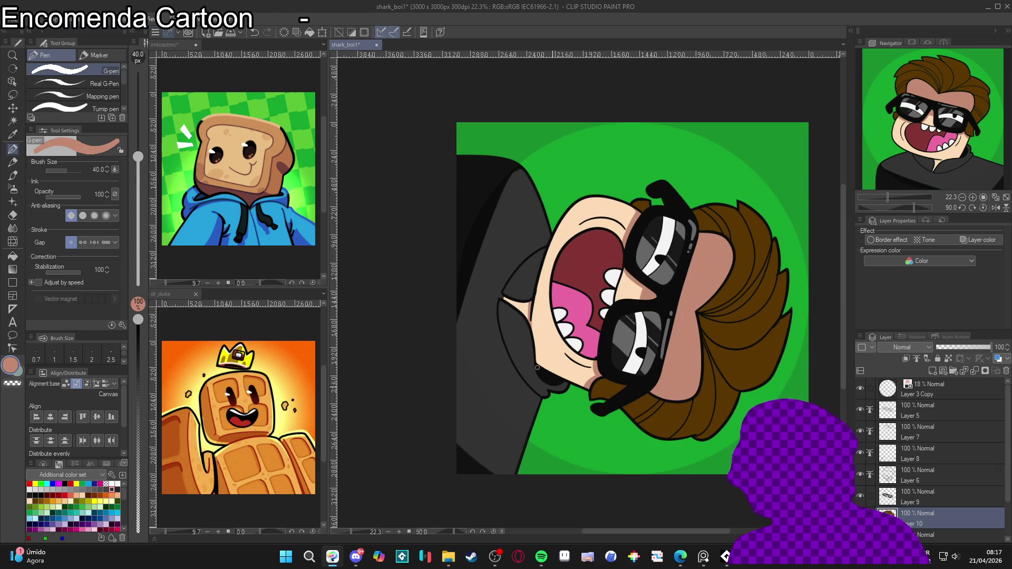
pyautogui.press('g')
pyautogui.press('p')
pyautogui.moveTo(572, 314)
pyautogui.mouseDown()
pyautogui.moveTo(677, 381)
pyautogui.moveTo(669, 394)
pyautogui.mouseUp()
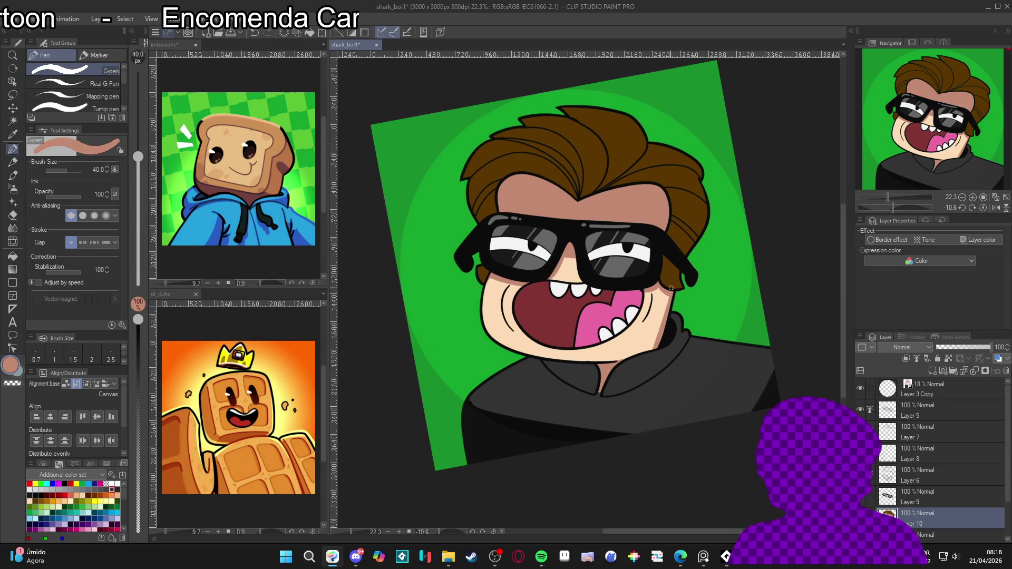
pyautogui.hotkey('ctrl', '@')
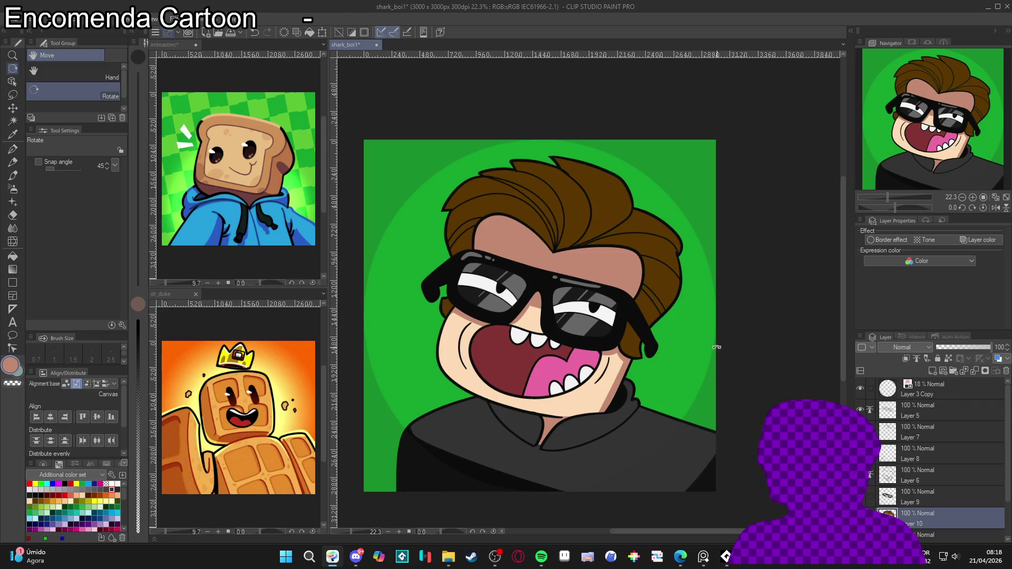
pyautogui.press('w')
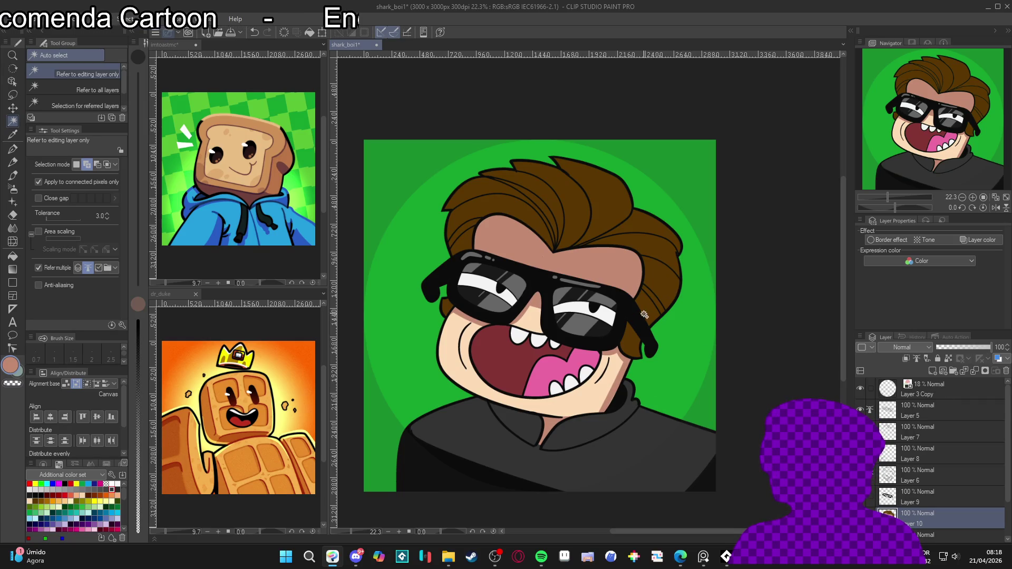
# Step: Auto select the patches by the ears and the whole hair, then clear the selection
pyautogui.click(464, 245)
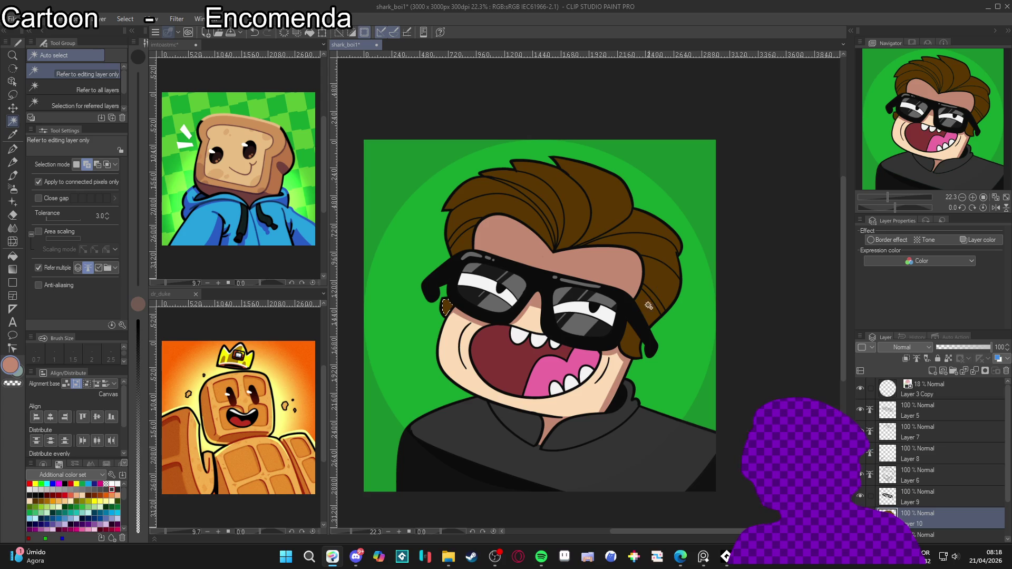
pyautogui.click(632, 347)
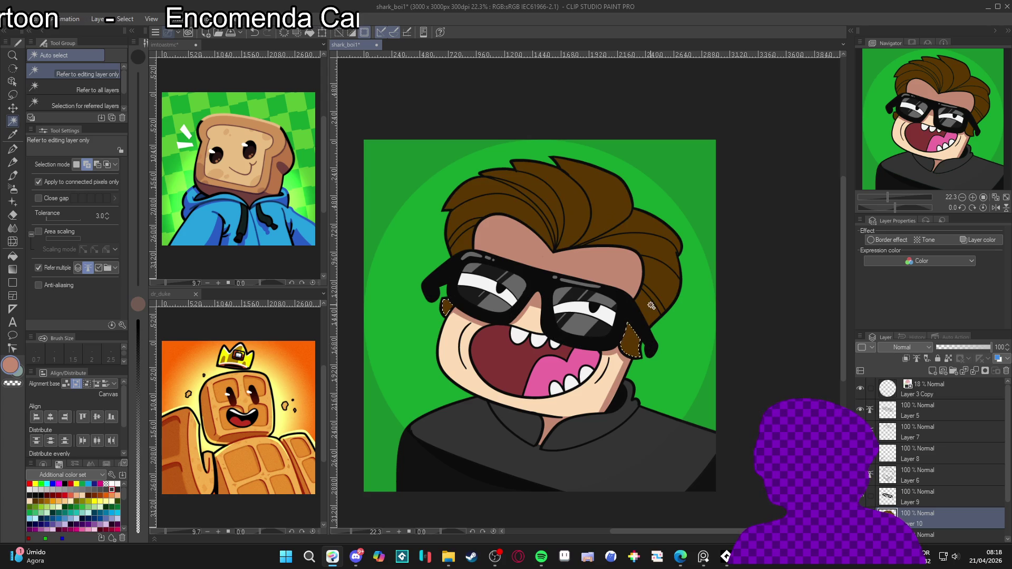
pyautogui.click(466, 237)
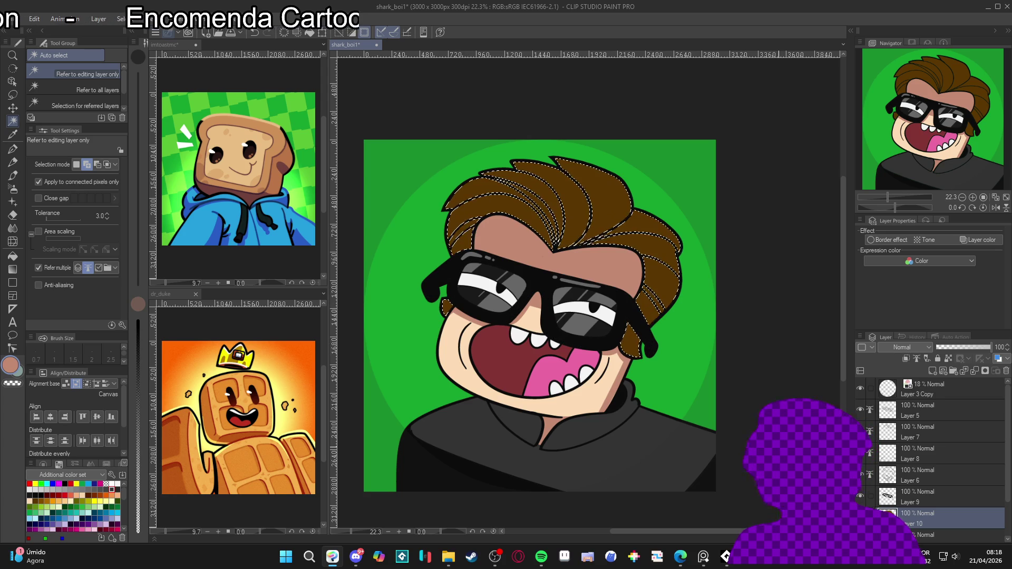
pyautogui.hotkey('ctrl', 'd')
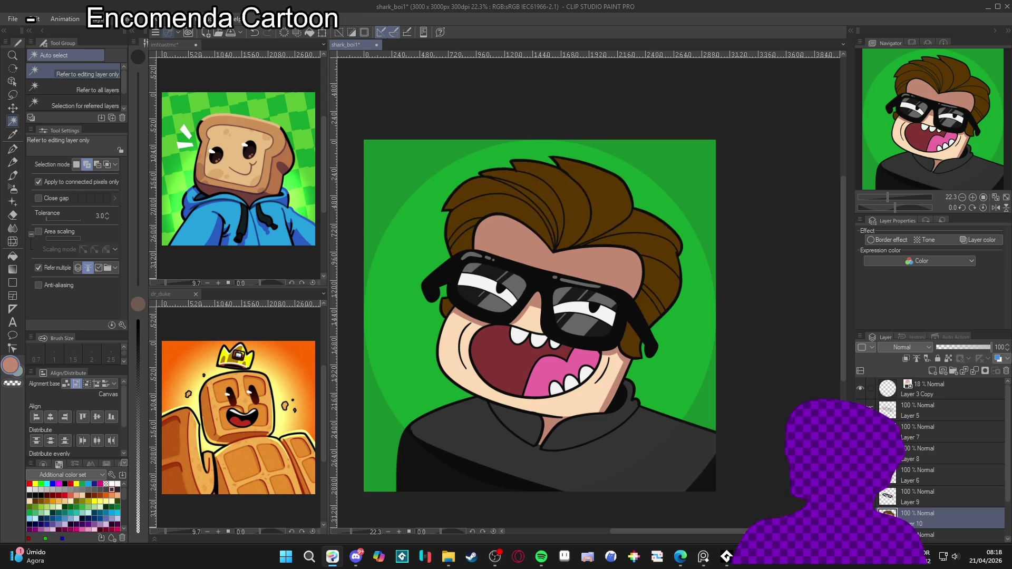
pyautogui.press('p')
# Step: Darken the picked hair brown into a shadow brown and rotate the canvas toward the hair
pyautogui.keyDown('alt'); pyautogui.click(659, 291); pyautogui.keyUp('alt')
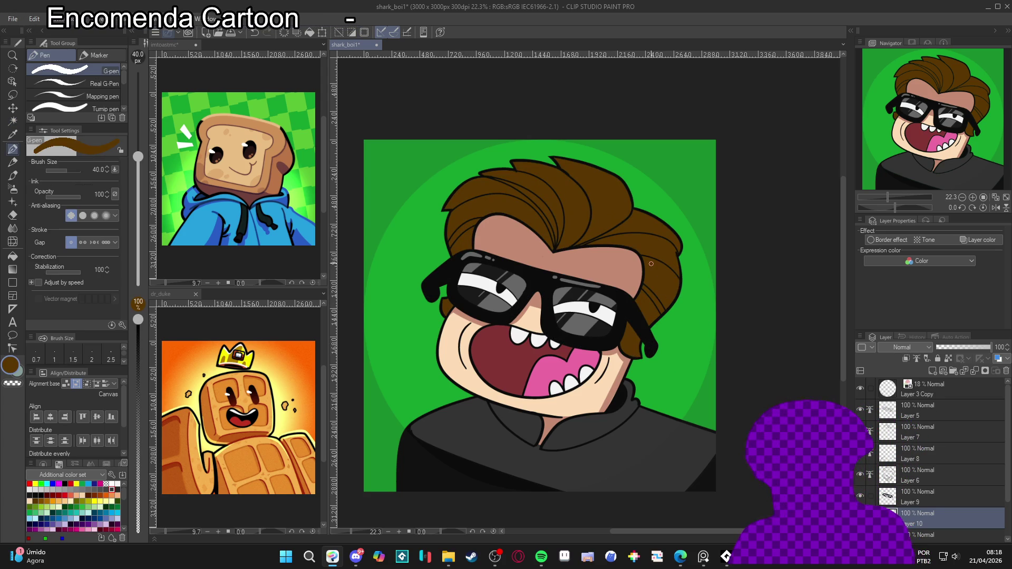
pyautogui.click(11, 365)
pyautogui.moveTo(349, 241); pyautogui.dragTo(347, 266)
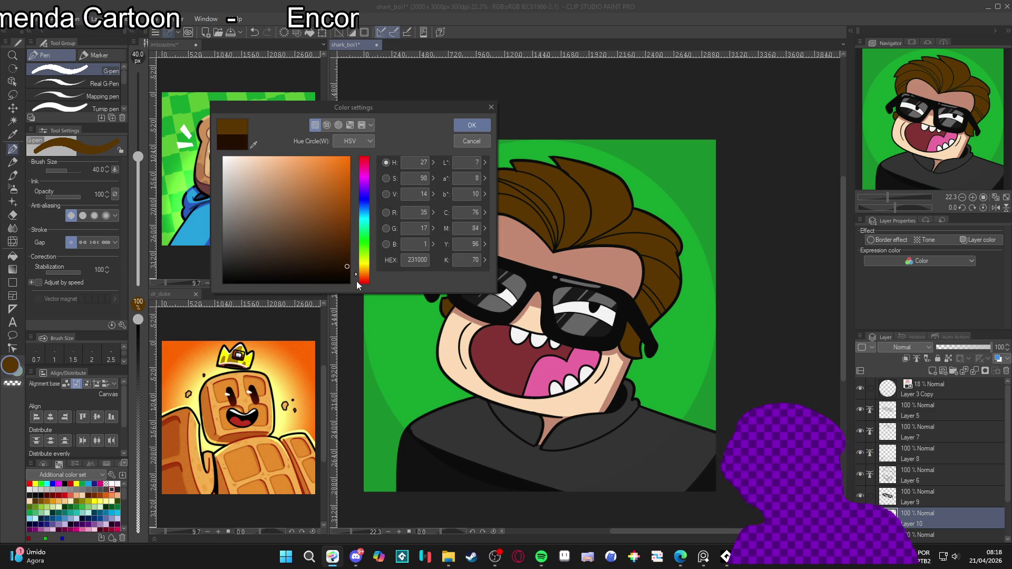
pyautogui.click(464, 125)
pyautogui.moveTo(608, 267)
pyautogui.mouseDown()
pyautogui.moveTo(580, 261)
pyautogui.moveTo(464, 300)
pyautogui.mouseUp()
# Step: Fill two hair areas with dark brown, reset the rotation, then undo the fills
pyautogui.press('g')
pyautogui.click(490, 321)
pyautogui.click(512, 276)
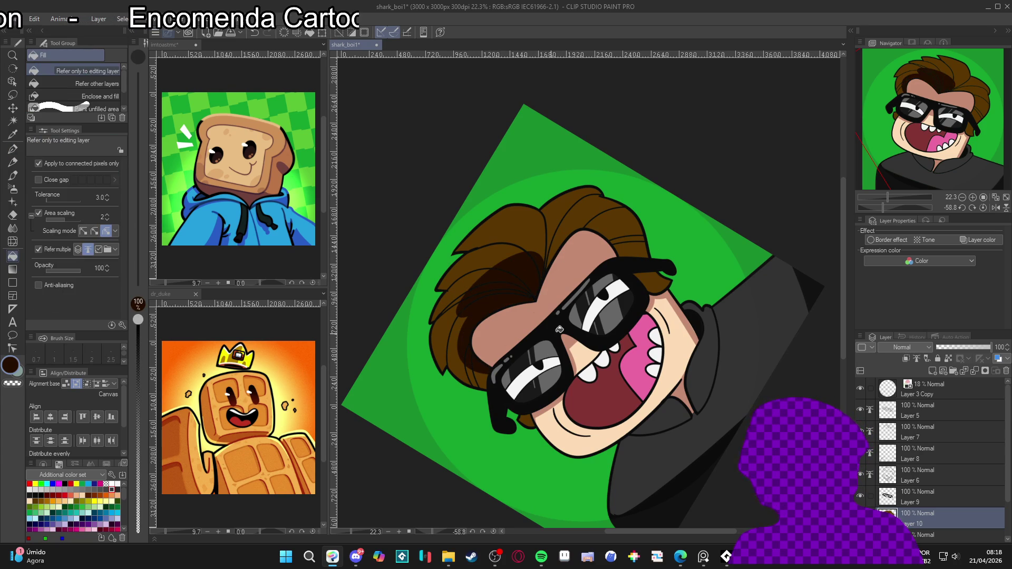
pyautogui.press('p')
pyautogui.press('r')
pyautogui.doubleClick(669, 369)
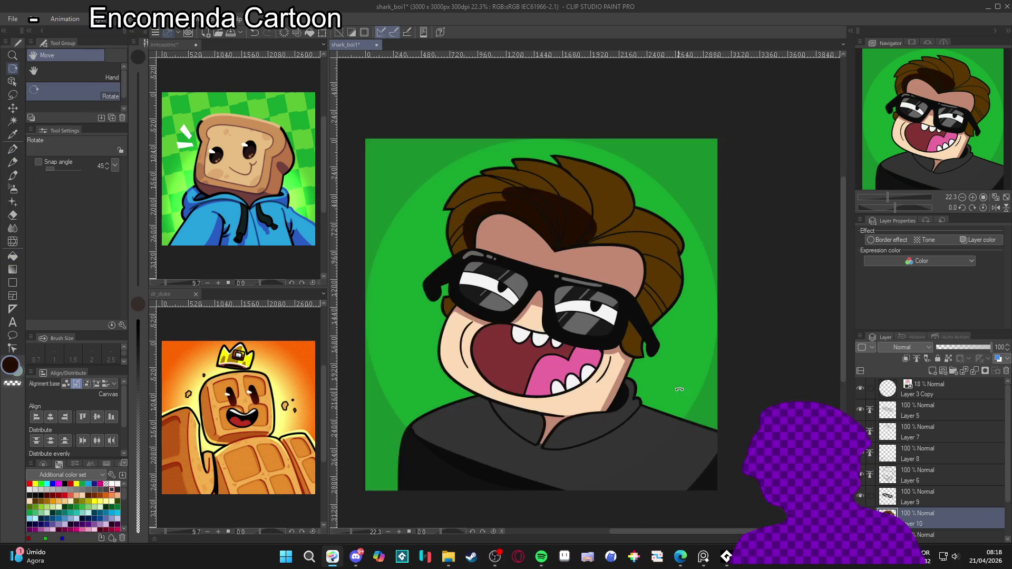
pyautogui.hotkey('ctrl', 'z')
pyautogui.hotkey('ctrl', 'z')
# Step: Brighten the shadow brown slightly in Color settings
pyautogui.click(11, 365)
pyautogui.moveTo(349, 262); pyautogui.dragTo(346, 256)
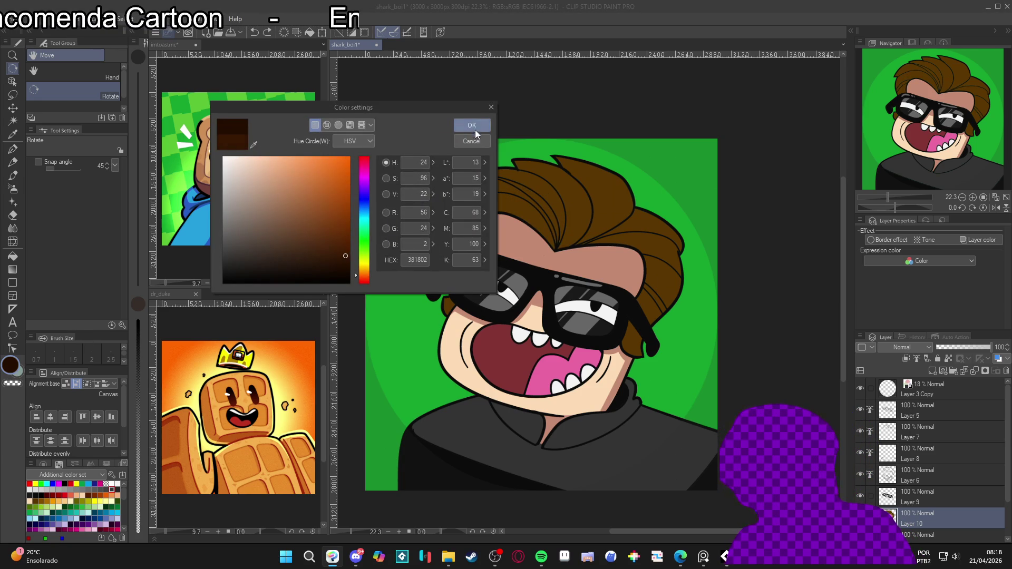
pyautogui.click(474, 130)
pyautogui.press('p')
# Step: Draw a shadow curve across the hair, fill two areas above it, and line the face's right side
pyautogui.moveTo(614, 217)
pyautogui.mouseDown()
pyautogui.moveTo(525, 200)
pyautogui.moveTo(490, 207)
pyautogui.moveTo(465, 247)
pyautogui.mouseUp()
pyautogui.press('g')
pyautogui.click(585, 211)
pyautogui.click(501, 206)
pyautogui.press('p')
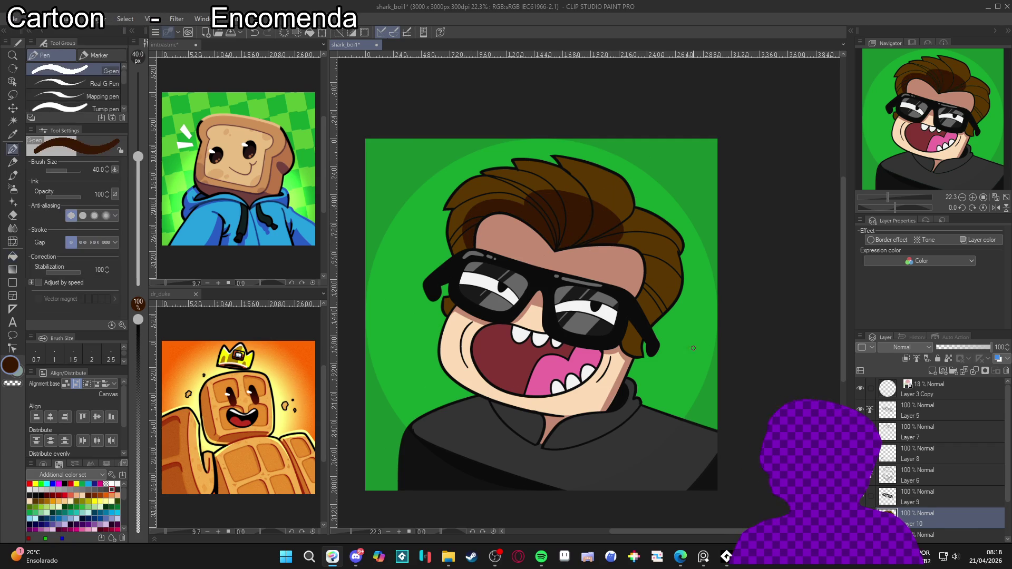
pyautogui.moveTo(645, 270); pyautogui.dragTo(659, 322)
pyautogui.press('g')
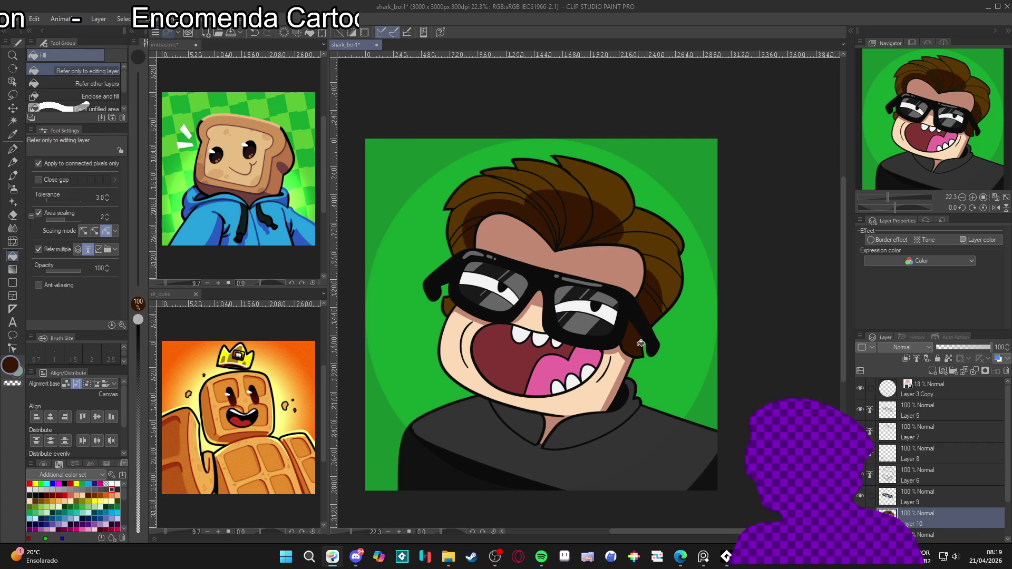
pyautogui.press('p')
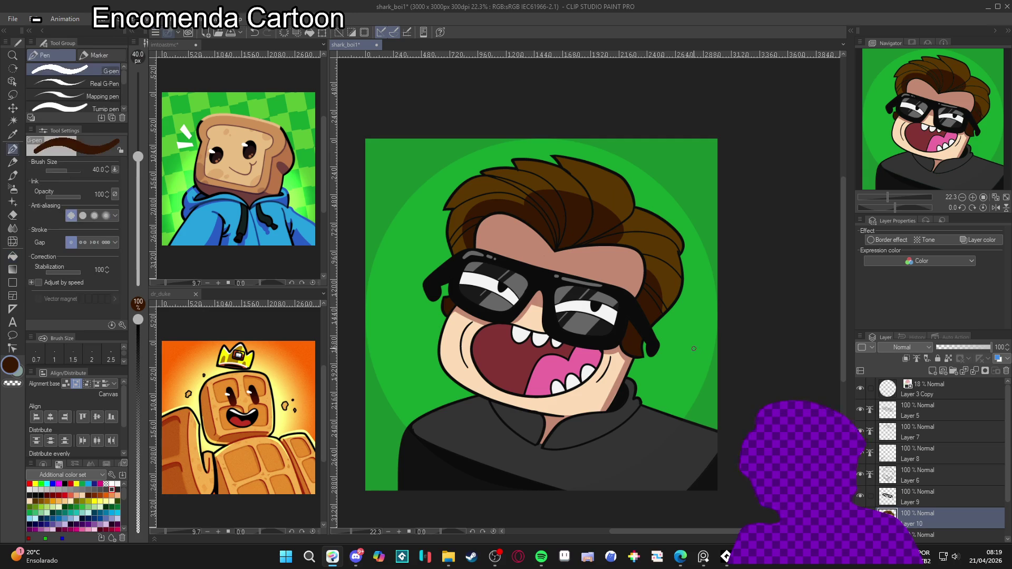
pyautogui.moveTo(703, 372)
pyautogui.mouseDown()
pyautogui.moveTo(606, 385)
pyautogui.moveTo(474, 366)
pyautogui.mouseUp()
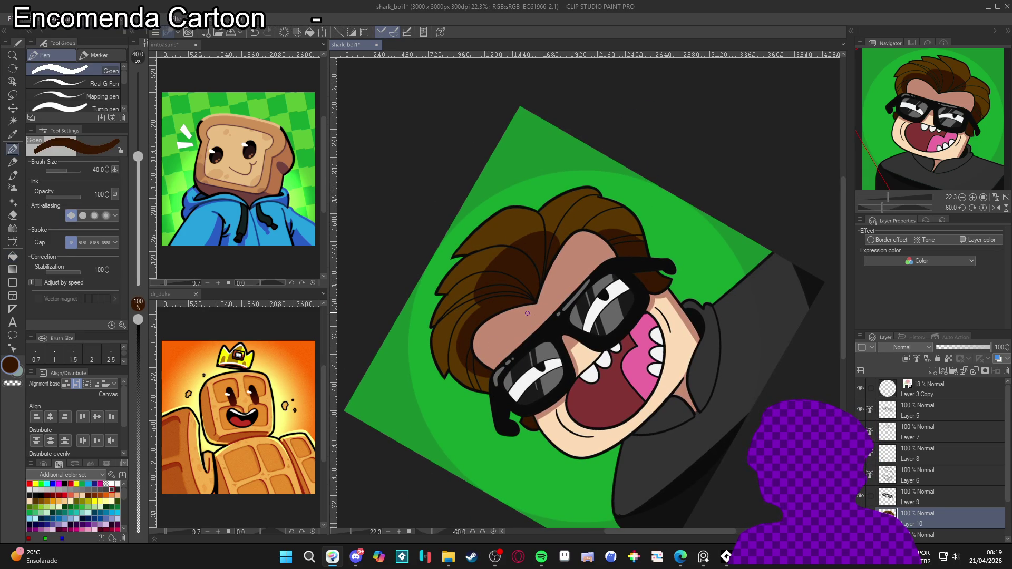
# Step: Auto select the hair and then a single strand, clear it, and return to the pen
pyautogui.press('w')
pyautogui.click(487, 266)
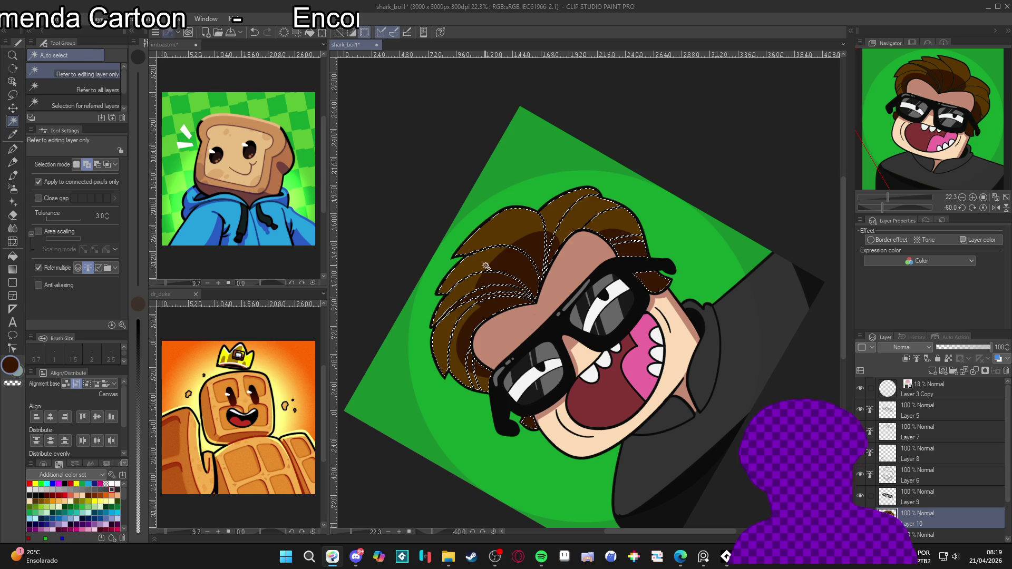
pyautogui.click(487, 265)
pyautogui.hotkey('ctrl', 'd')
pyautogui.press('p')
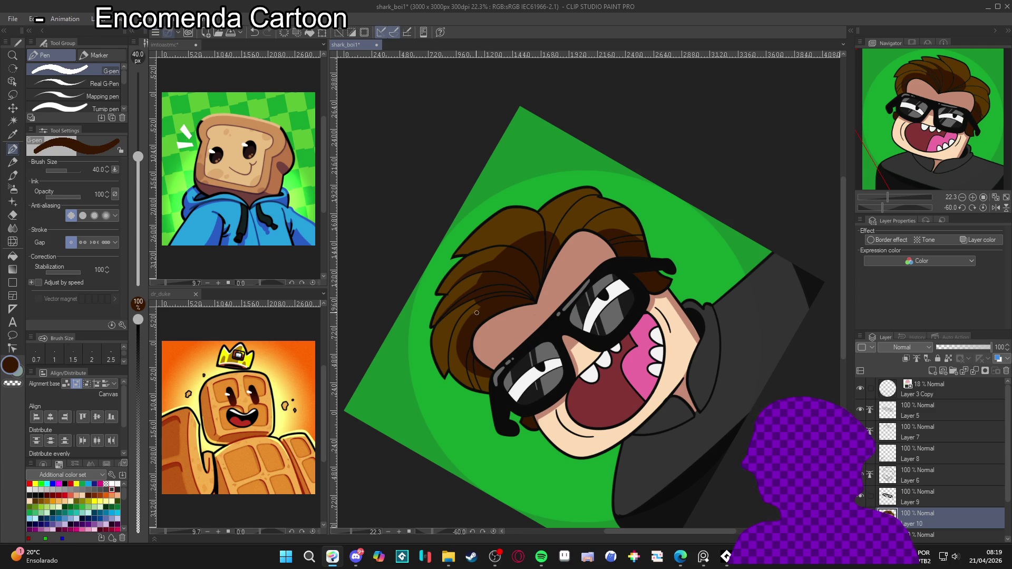
pyautogui.press('w')
pyautogui.press('p')
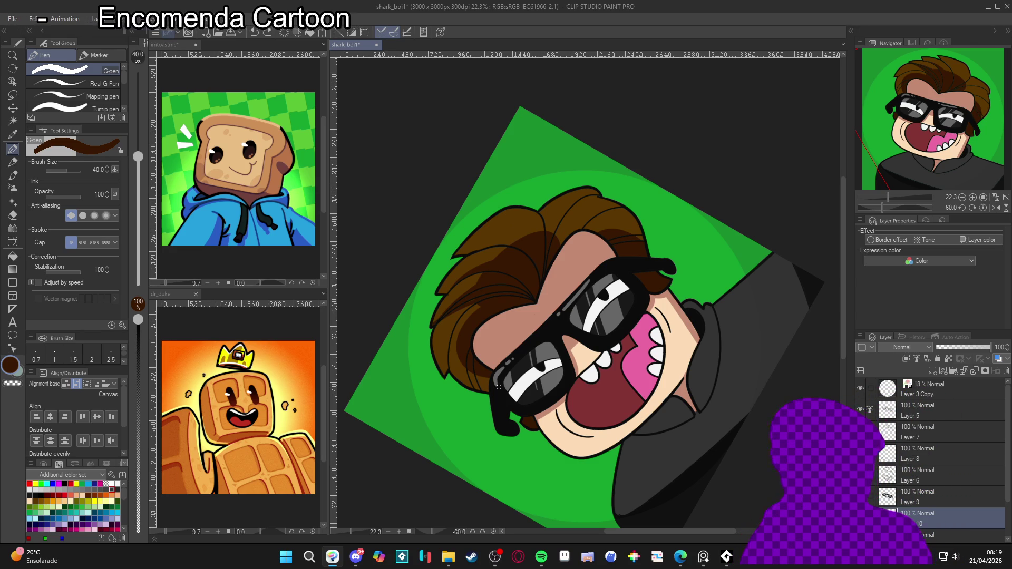
# Step: Tilt the canvas and ink a dark line along the top of the hair, then straighten the view
pyautogui.scroll(-2, 586, 217)
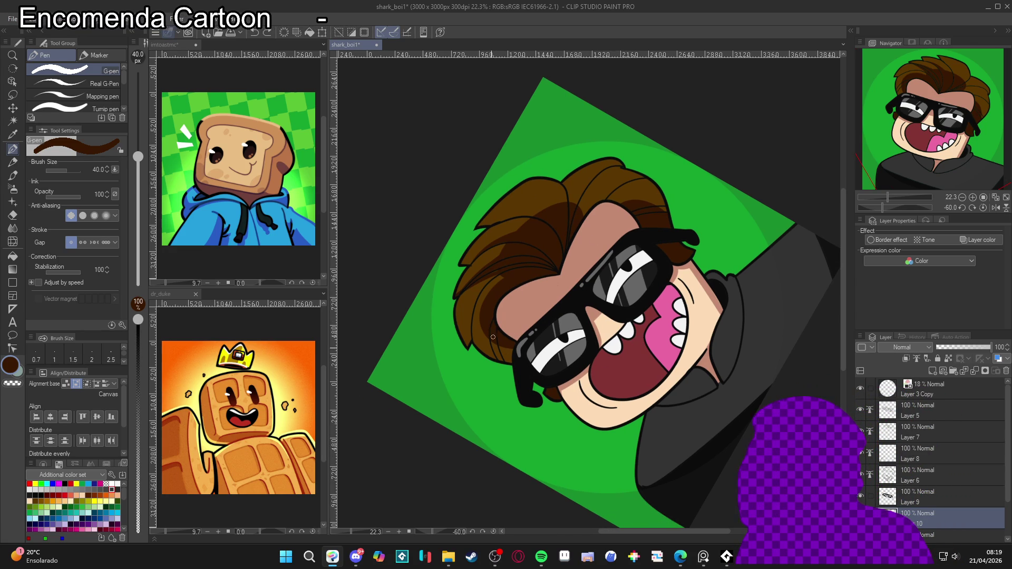
pyautogui.press('r')
pyautogui.doubleClick(685, 417)
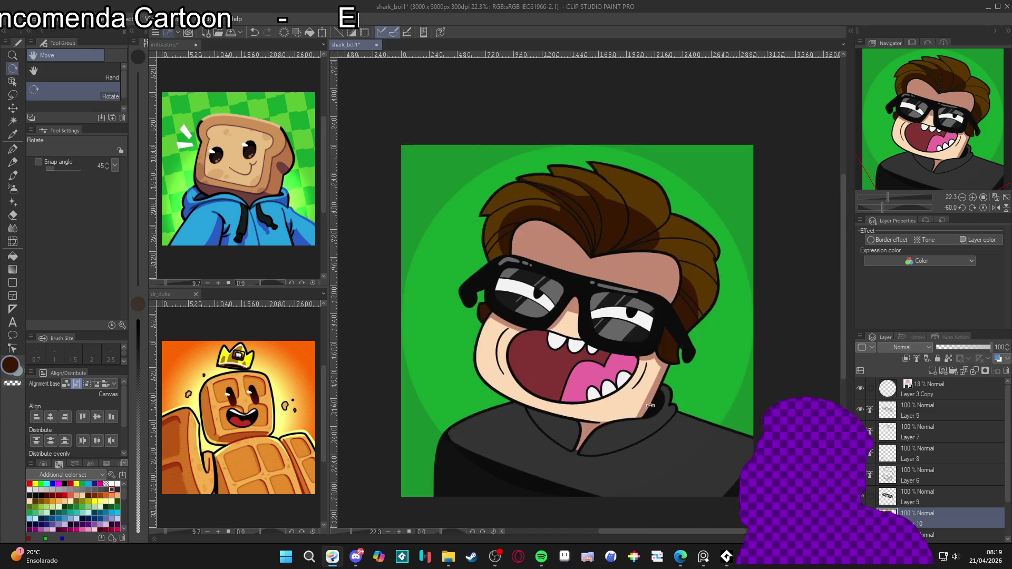
pyautogui.moveTo(685, 417)
pyautogui.mouseDown()
pyautogui.moveTo(704, 366)
pyautogui.moveTo(692, 314)
pyautogui.moveTo(673, 301)
pyautogui.mouseUp()
pyautogui.press('p')
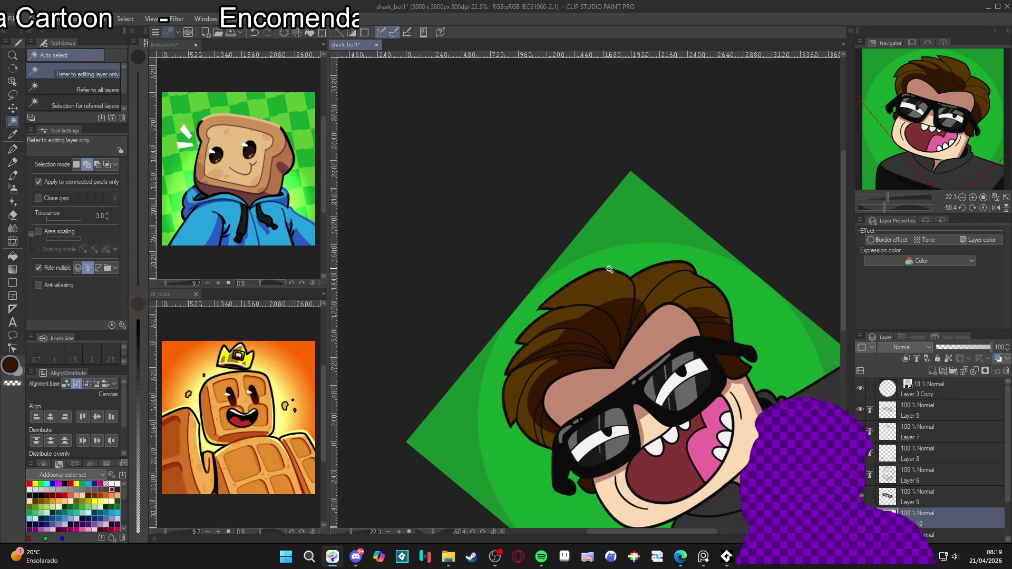
pyautogui.moveTo(546, 326); pyautogui.dragTo(603, 270)
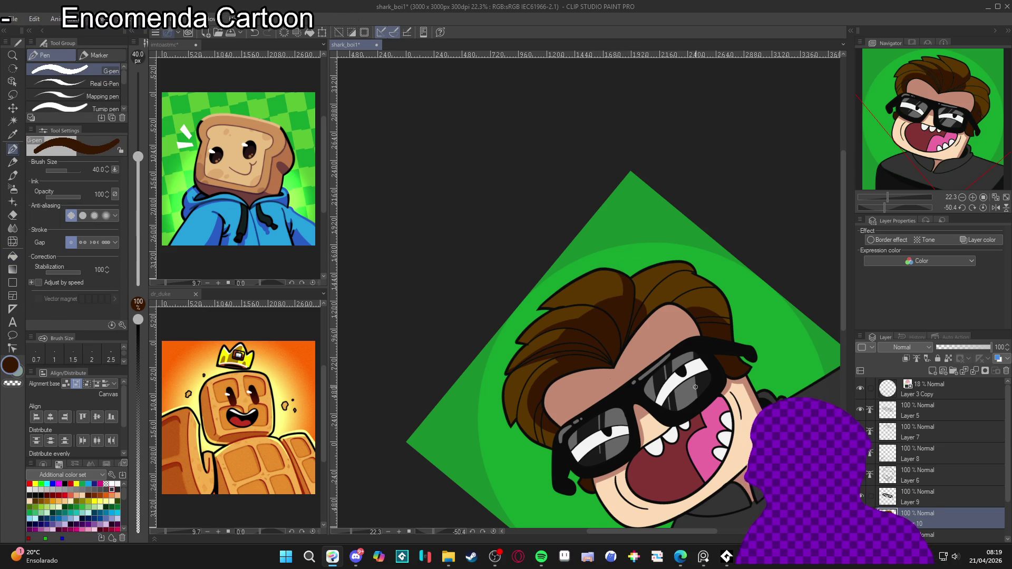
pyautogui.hotkey('ctrl', '@')
pyautogui.moveTo(678, 465)
pyautogui.mouseDown()
pyautogui.moveTo(708, 383)
pyautogui.moveTo(734, 462)
pyautogui.moveTo(697, 392)
pyautogui.moveTo(722, 439)
pyautogui.mouseUp()
# Step: Auto select the upper hair strands, then clear the selection and return to the pen
pyautogui.press('p')
pyautogui.press('p')
pyautogui.press('w')
pyautogui.click(627, 237)
pyautogui.hotkey('ctrl', 'd')
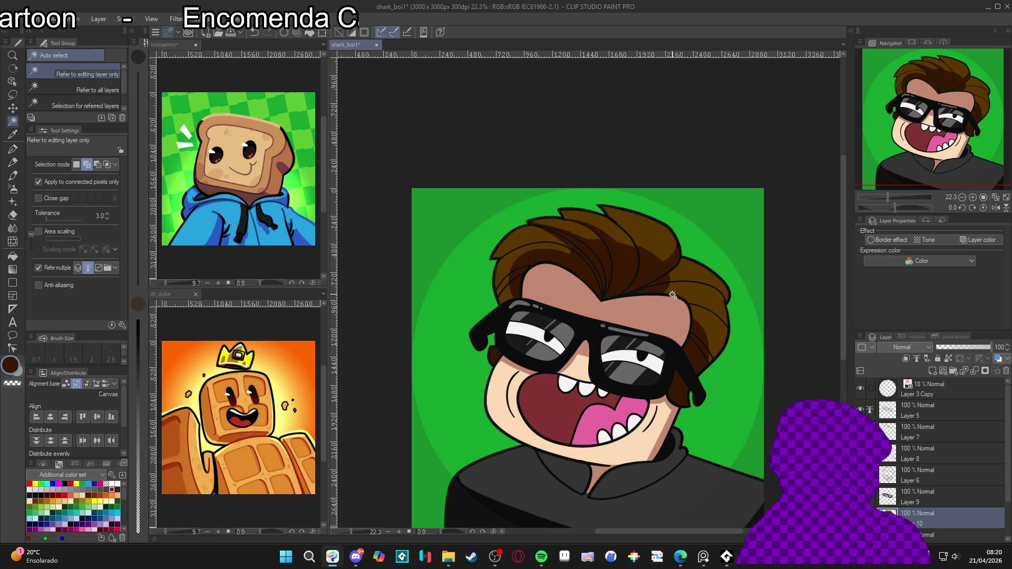
pyautogui.press('p')
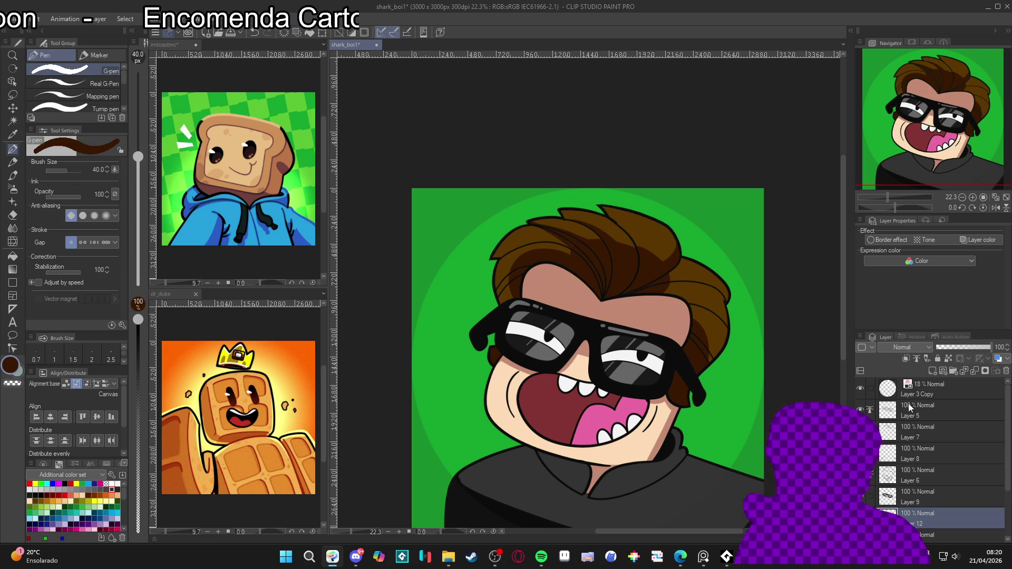
pyautogui.click(916, 347)
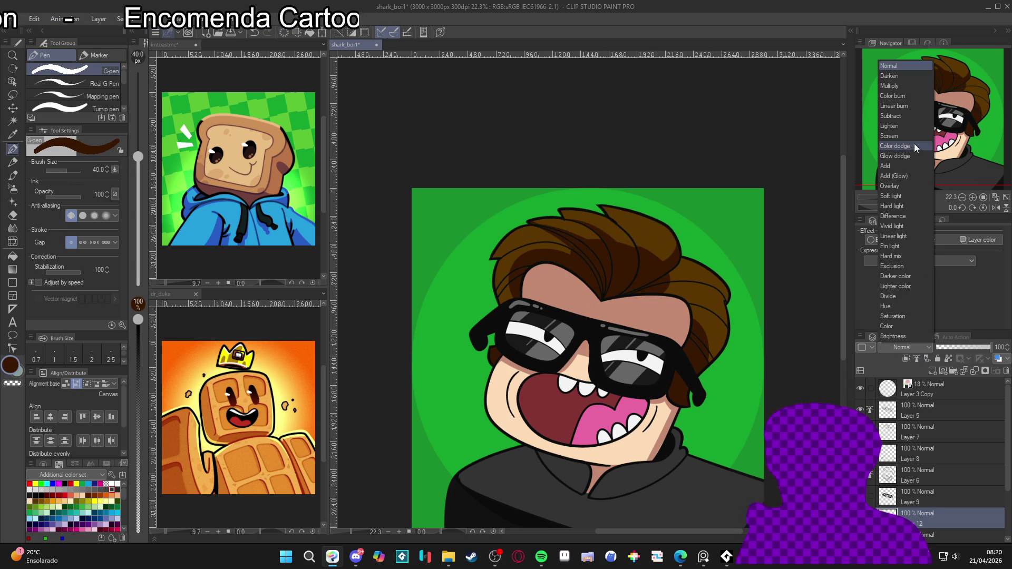
# Step: Set Layer 12 to Add (Glow) and paint glowing orange highlights along the hair
pyautogui.click(906, 176)
pyautogui.moveTo(640, 379)
pyautogui.mouseDown()
pyautogui.moveTo(520, 349)
pyautogui.moveTo(544, 220)
pyautogui.moveTo(556, 215)
pyautogui.moveTo(532, 260)
pyautogui.moveTo(516, 353)
pyautogui.mouseUp()
pyautogui.press('g')
pyautogui.press('p')
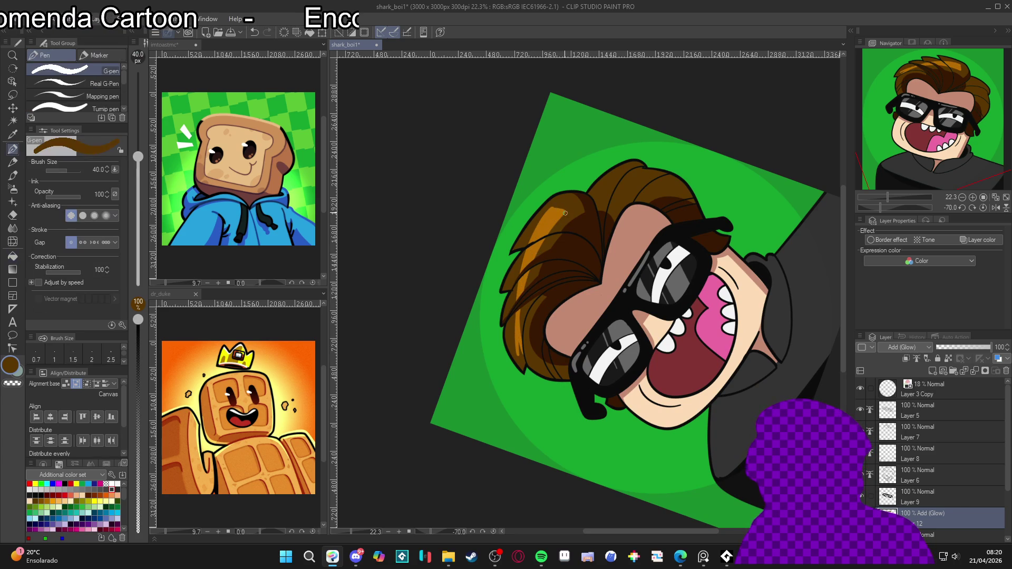
pyautogui.moveTo(567, 210)
pyautogui.mouseDown()
pyautogui.moveTo(532, 260)
pyautogui.moveTo(520, 382)
pyautogui.mouseUp()
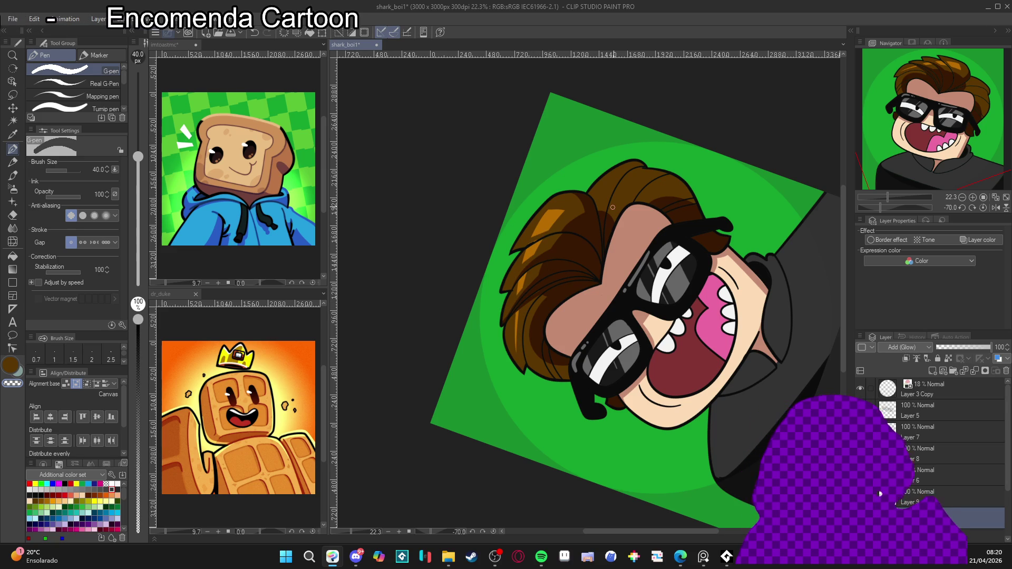
# Step: Straighten the view, save shark_boi1, zoom out and make Layer 10 active
pyautogui.hotkey('ctrl', '@')
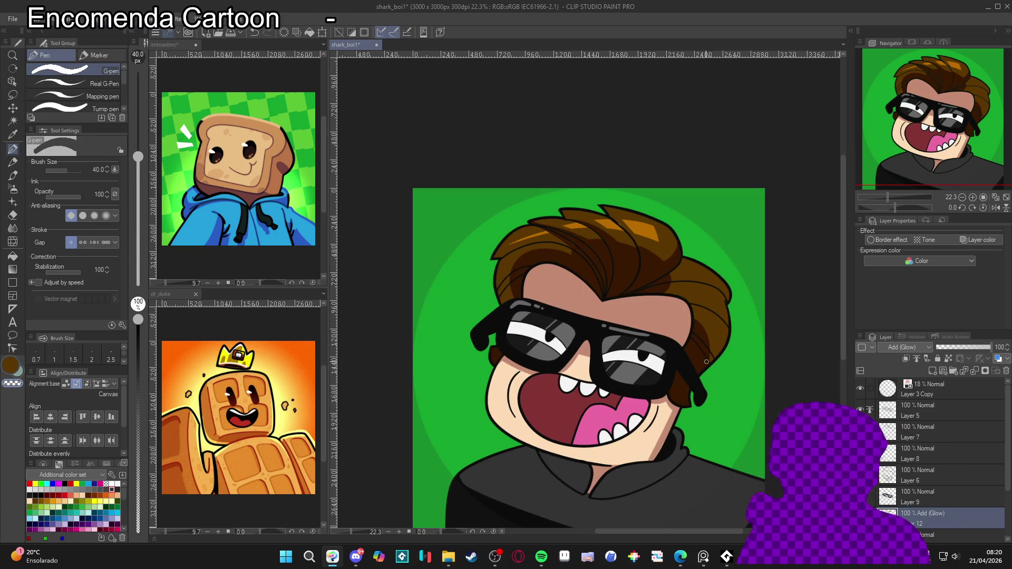
pyautogui.moveTo(698, 376); pyautogui.dragTo(689, 365)
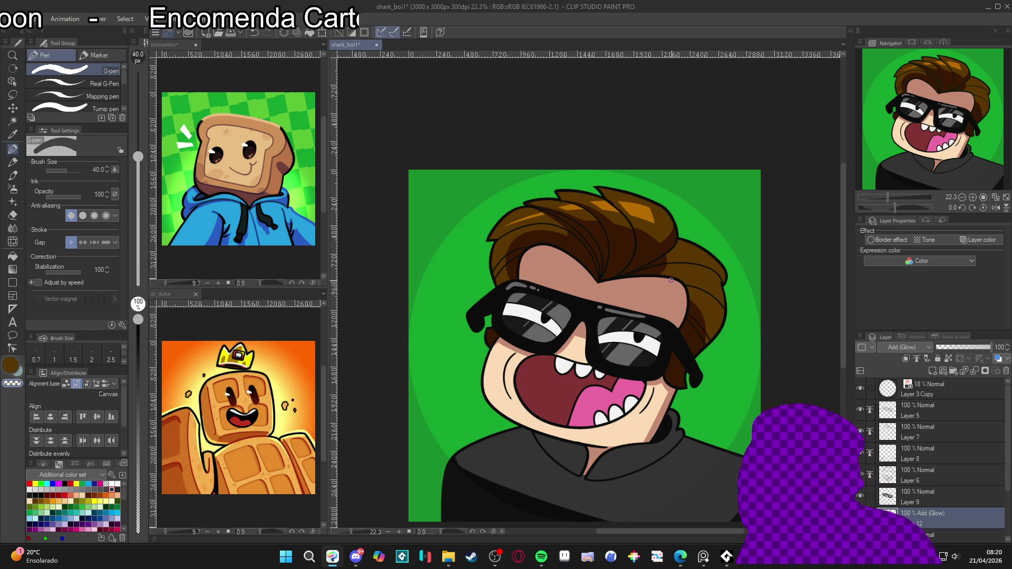
pyautogui.scroll(-2, 770, 393)
pyautogui.hotkey('ctrl', 's')
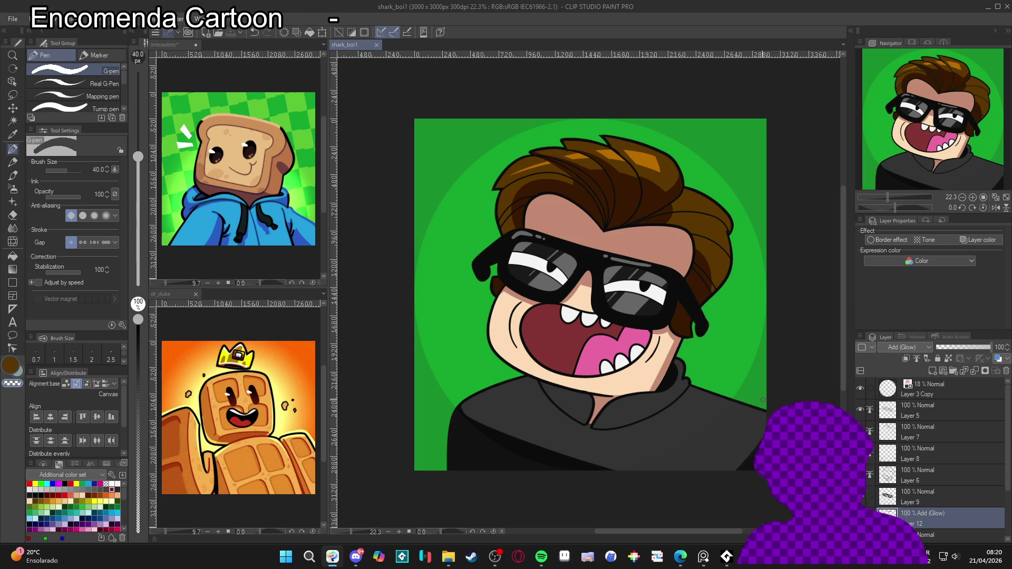
pyautogui.scroll(-1, 745, 432)
pyautogui.moveTo(740, 452); pyautogui.dragTo(725, 447)
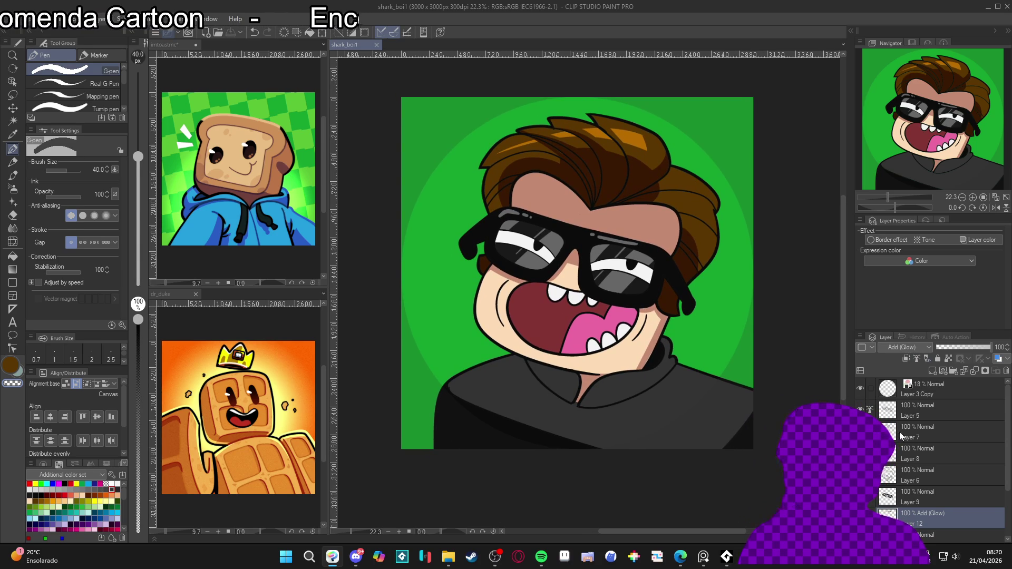
pyautogui.scroll(-1, 896, 453)
pyautogui.click(927, 519)
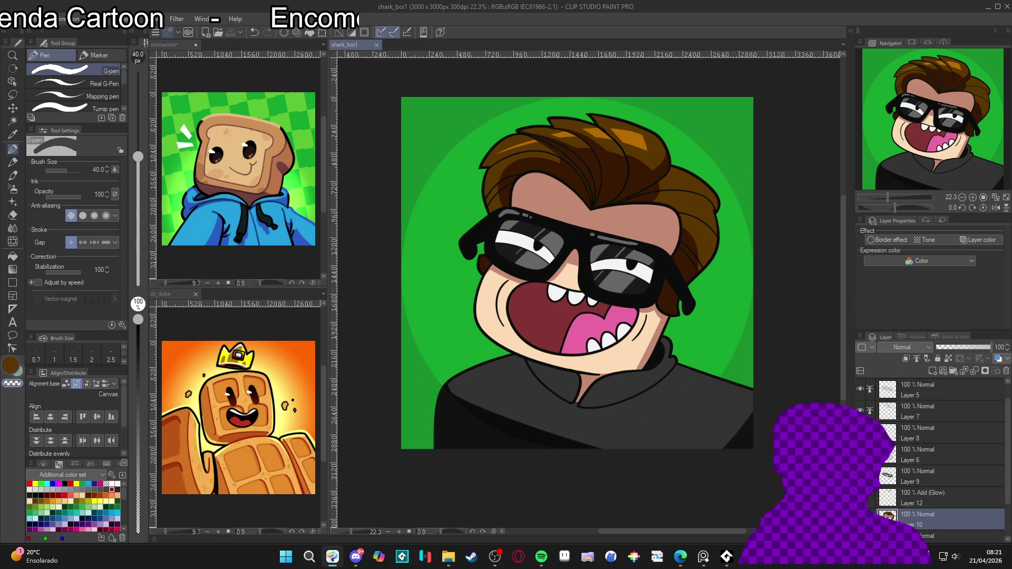
pyautogui.moveTo(685, 316); pyautogui.dragTo(681, 327)
pyautogui.press('w')
pyautogui.click(548, 205)
pyautogui.hotkey('ctrl', 'd')
pyautogui.press('p')
pyautogui.keyDown('alt'); pyautogui.click(422, 237); pyautogui.keyUp('alt')
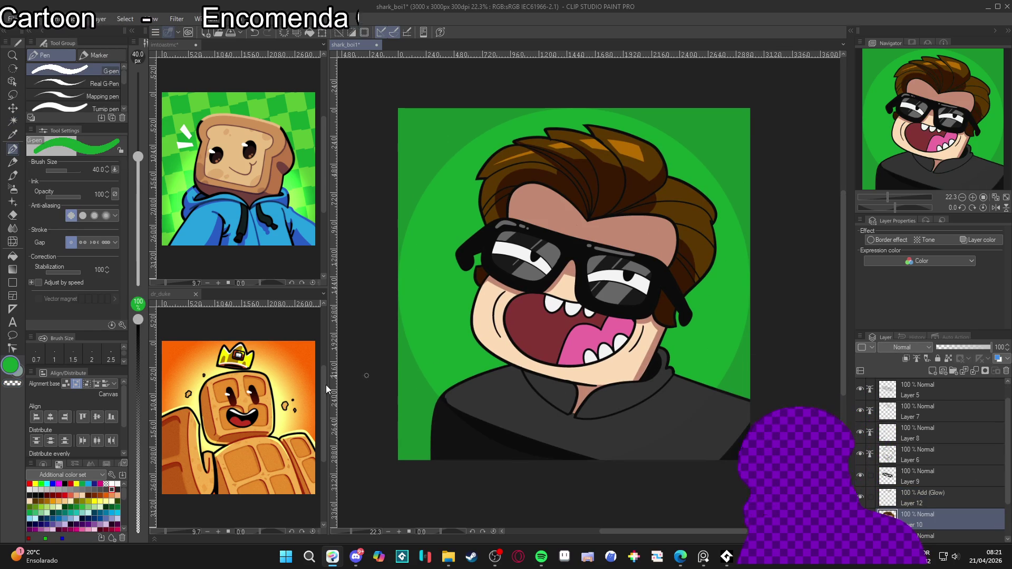
pyautogui.click(138, 513)
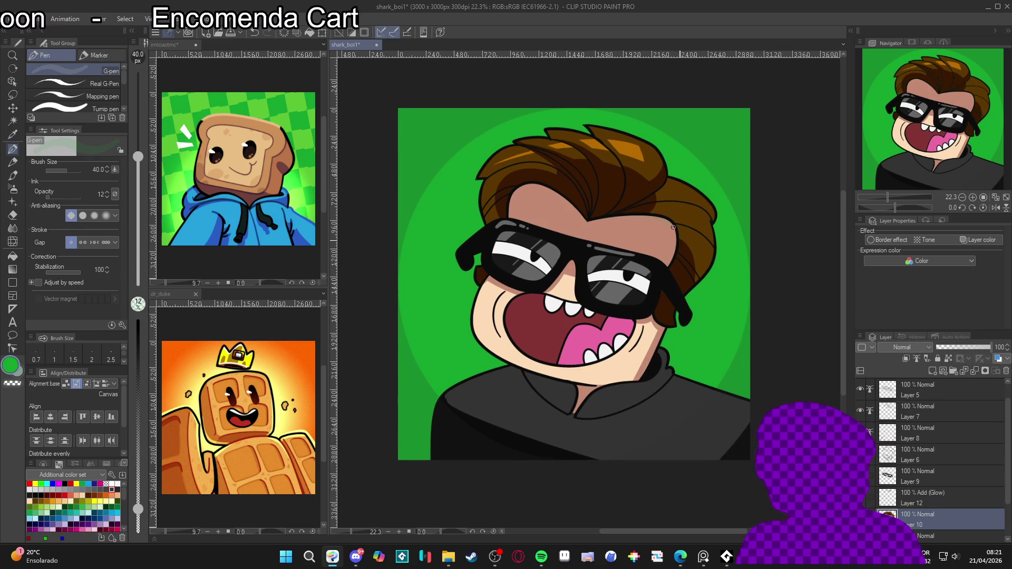
pyautogui.moveTo(138, 508); pyautogui.dragTo(138, 502)
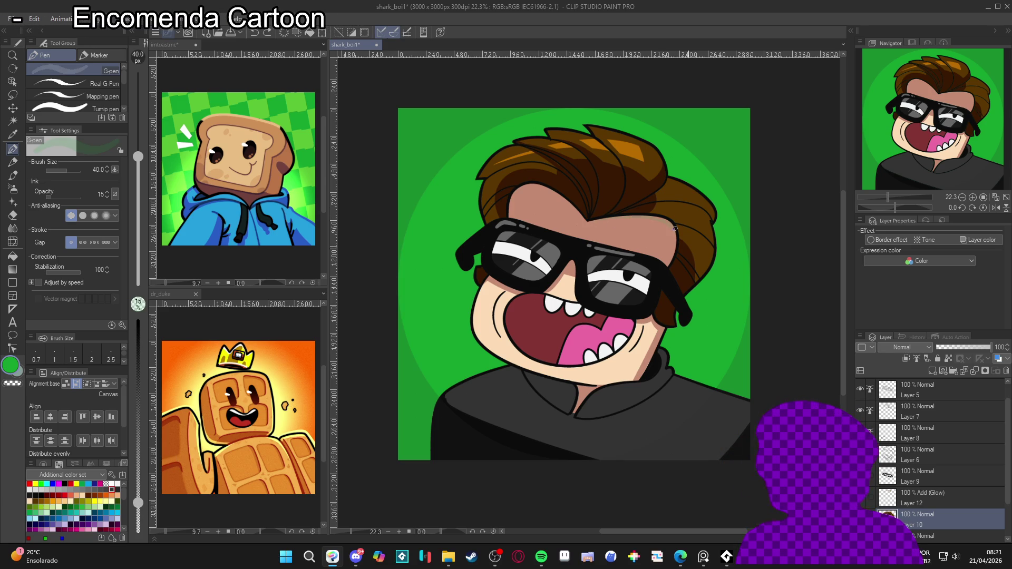
pyautogui.moveTo(140, 356); pyautogui.dragTo(138, 319)
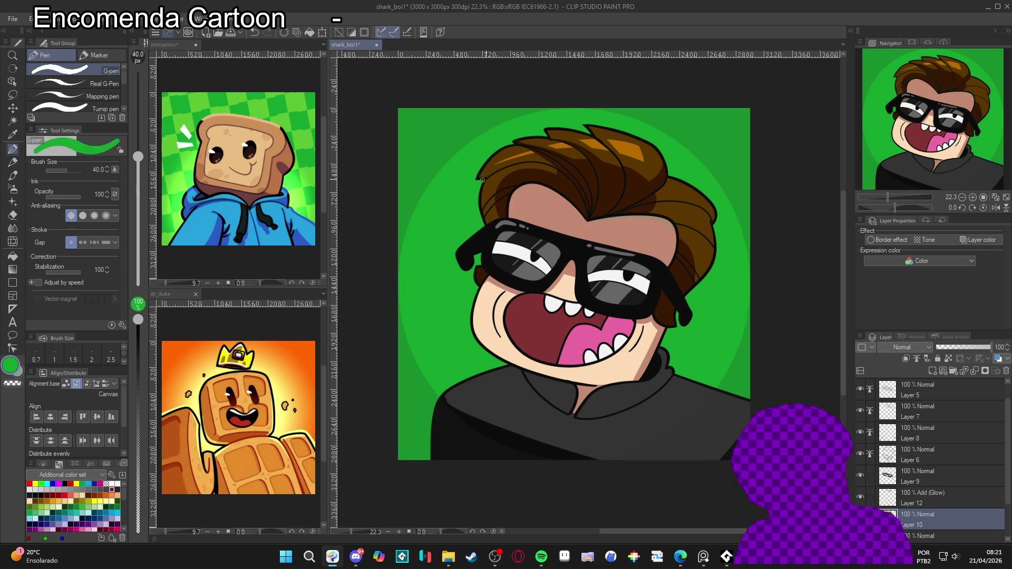
pyautogui.keyDown('alt'); pyautogui.click(670, 218); pyautogui.keyUp('alt')
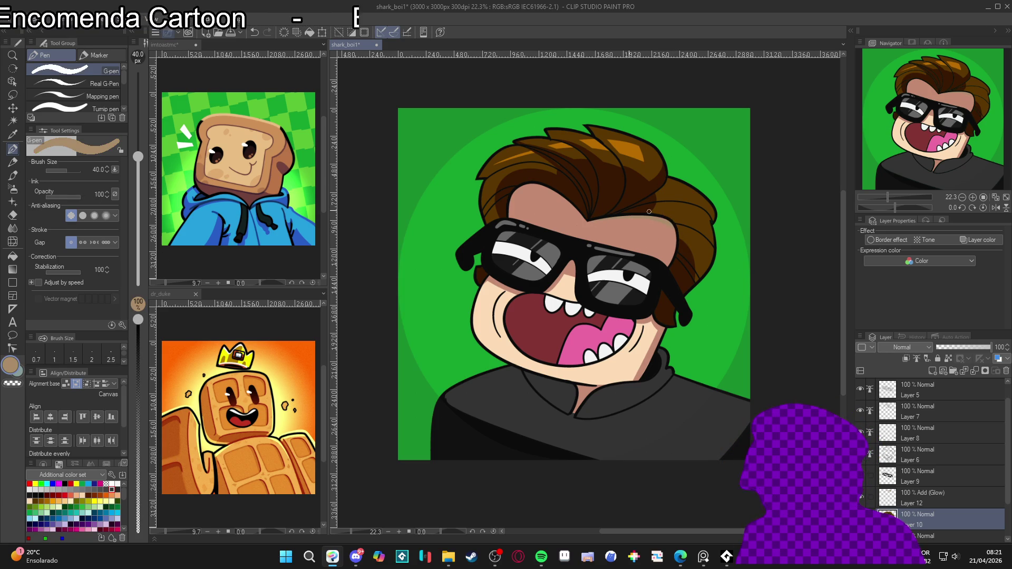
pyautogui.moveTo(644, 251); pyautogui.dragTo(541, 380)
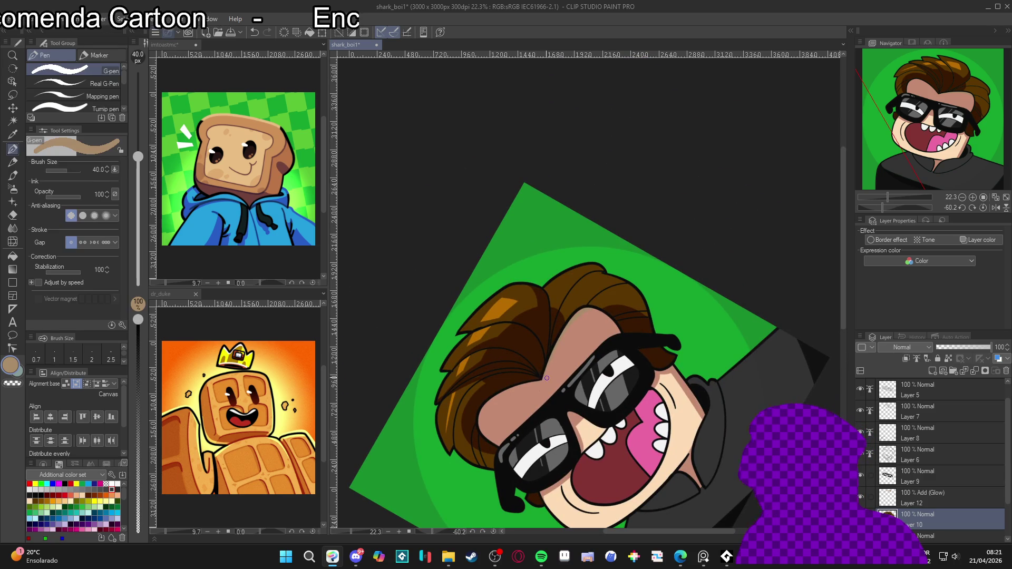
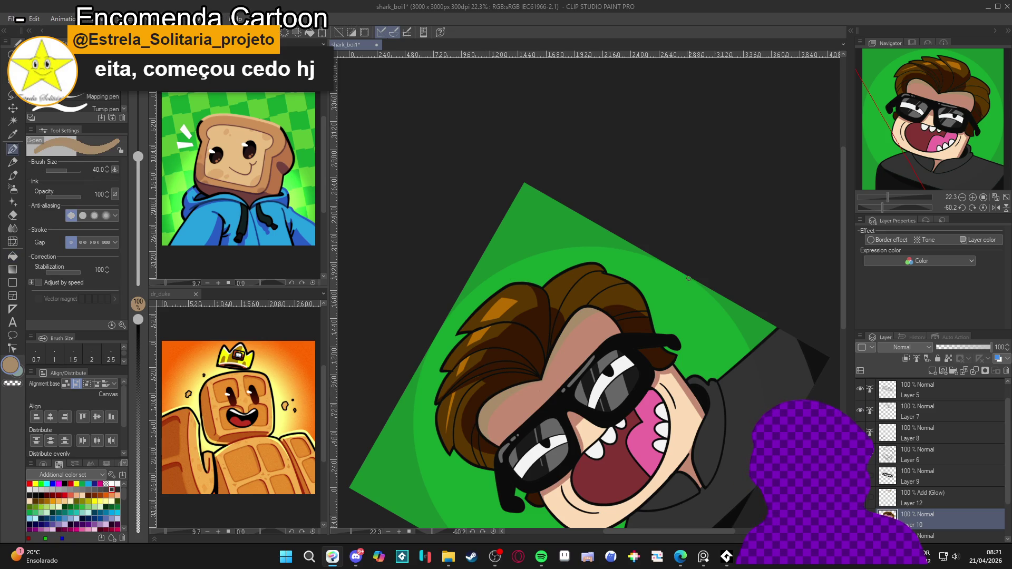
# Step: Show the avatar upright and fitted in the window, then pick up the mouth's dark red
pyautogui.hotkey('ctrl', '@')
pyautogui.hotkey('ctrl', '0')
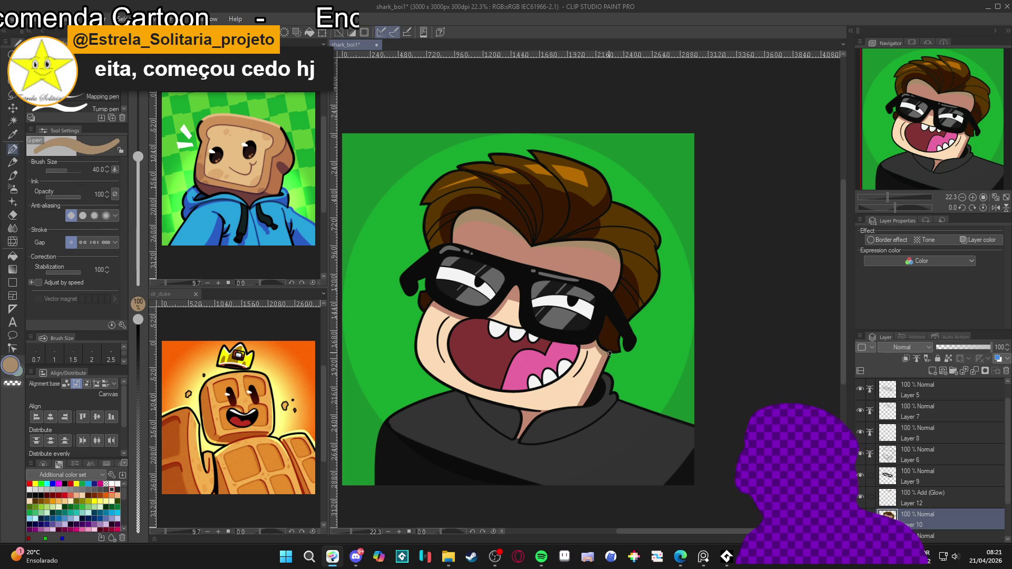
pyautogui.hscroll(-2, 623, 375)
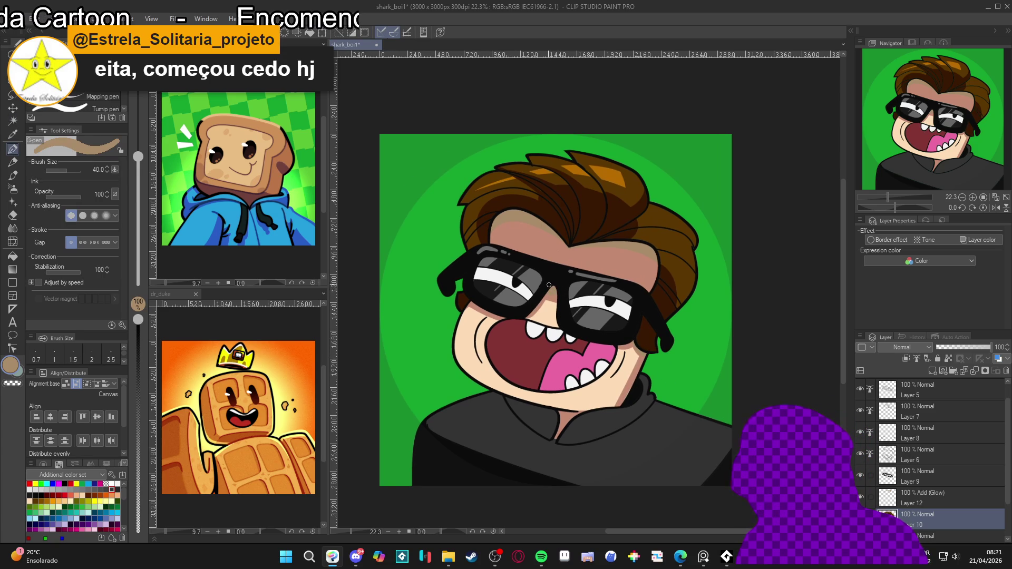
pyautogui.scroll(-2, 713, 390)
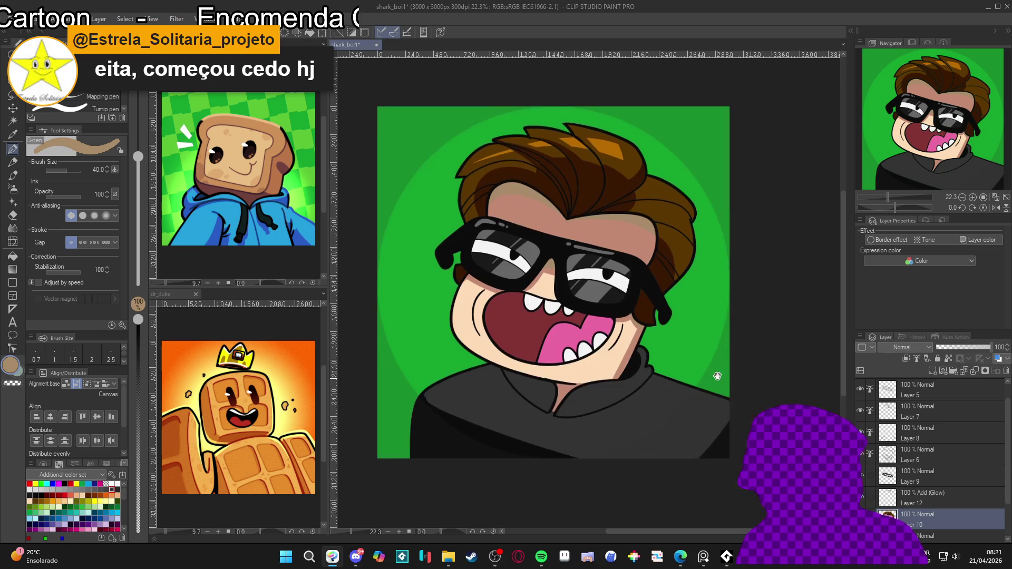
pyautogui.moveTo(715, 400)
pyautogui.mouseDown()
pyautogui.moveTo(725, 380)
pyautogui.moveTo(712, 409)
pyautogui.moveTo(729, 396)
pyautogui.mouseUp()
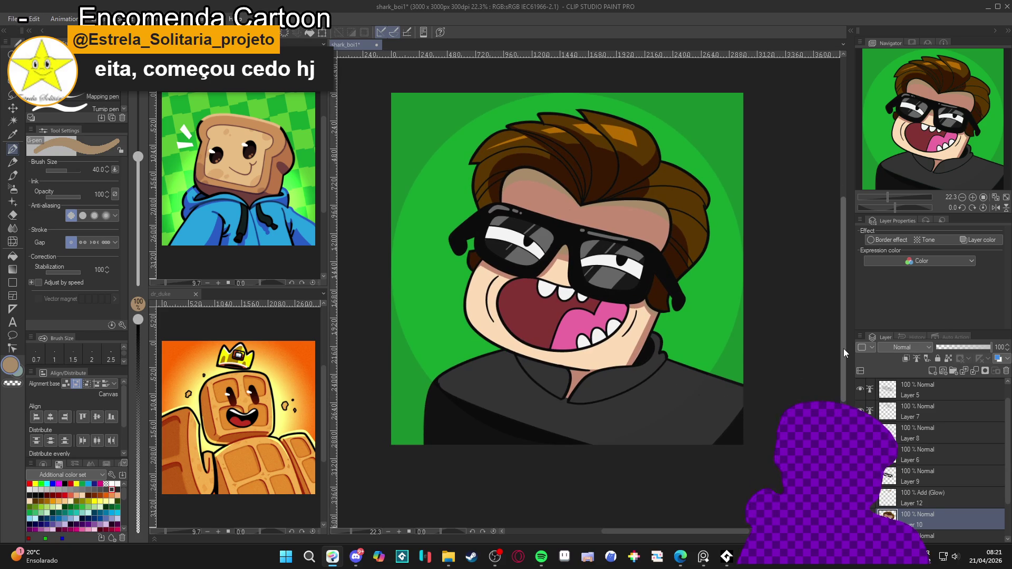
pyautogui.keyDown('alt'); pyautogui.click(559, 317); pyautogui.keyUp('alt')
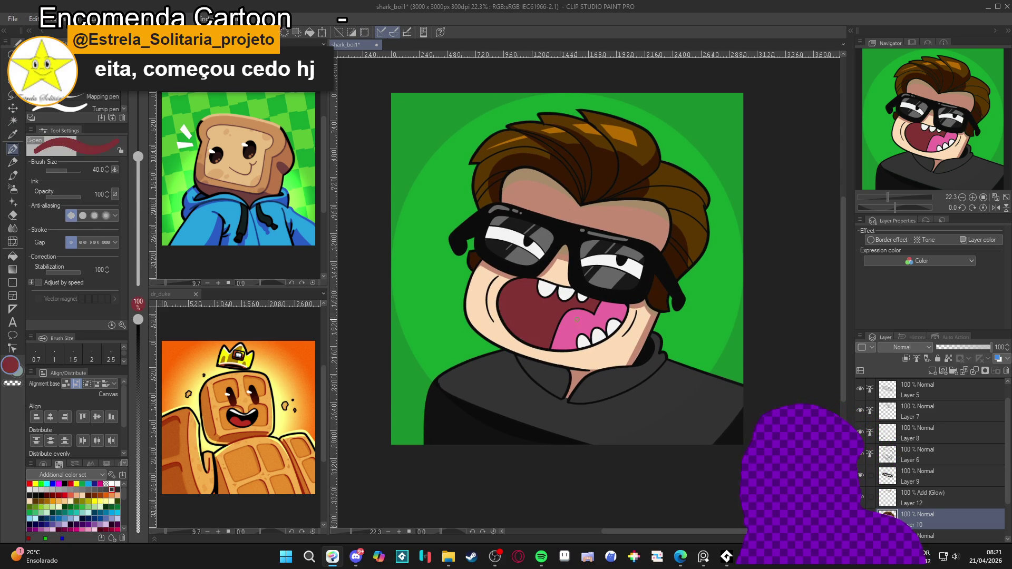
# Step: Darken the drawing colour to the dark magenta-maroon 571834
pyautogui.click(11, 364)
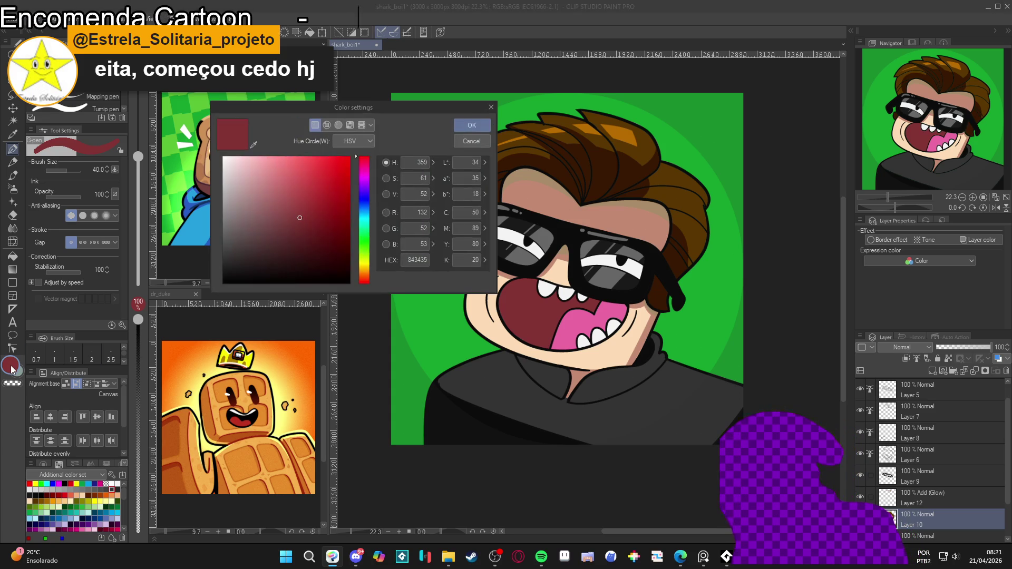
pyautogui.click(316, 239)
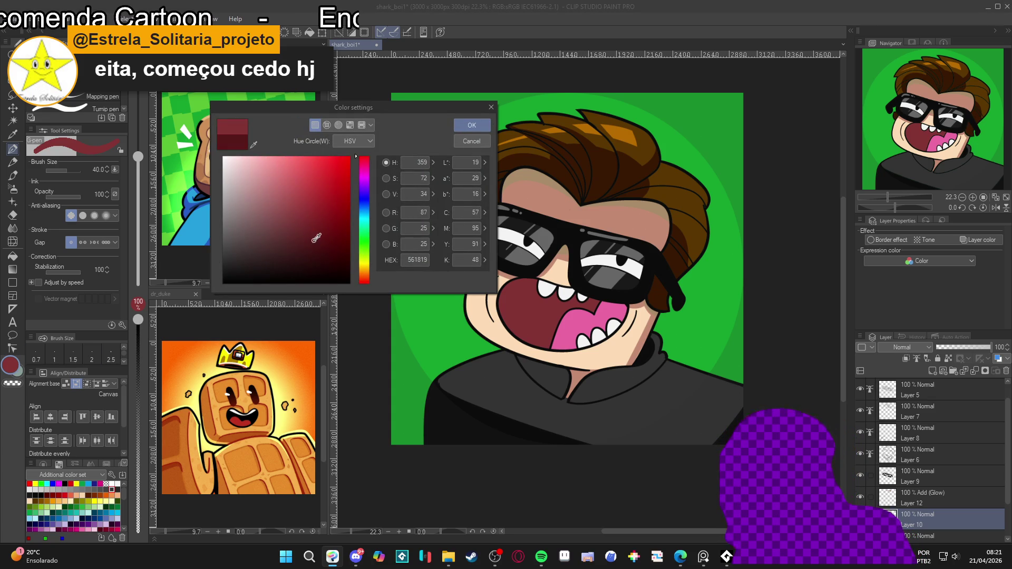
pyautogui.moveTo(360, 285); pyautogui.dragTo(361, 282)
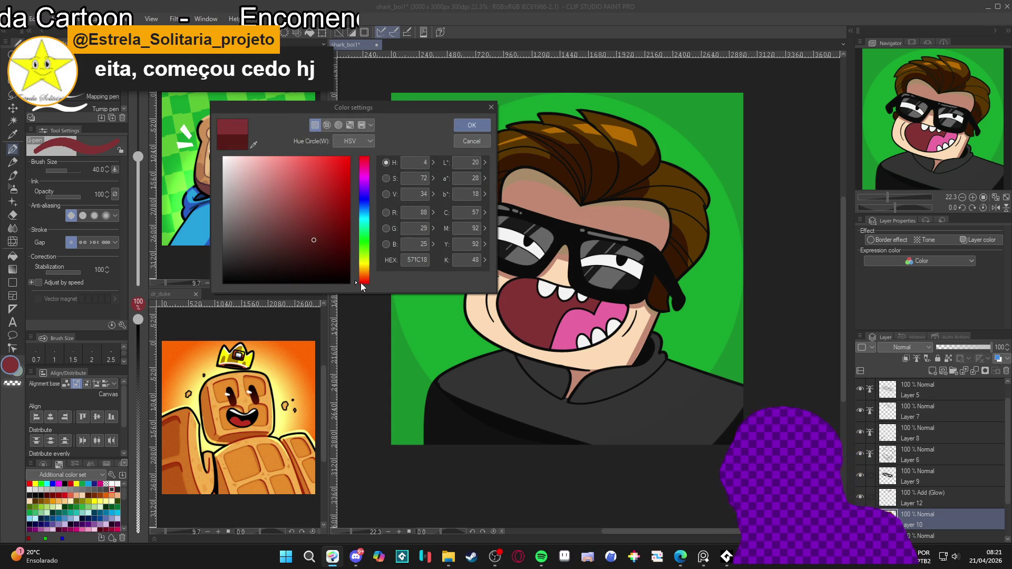
pyautogui.moveTo(355, 160); pyautogui.dragTo(358, 165)
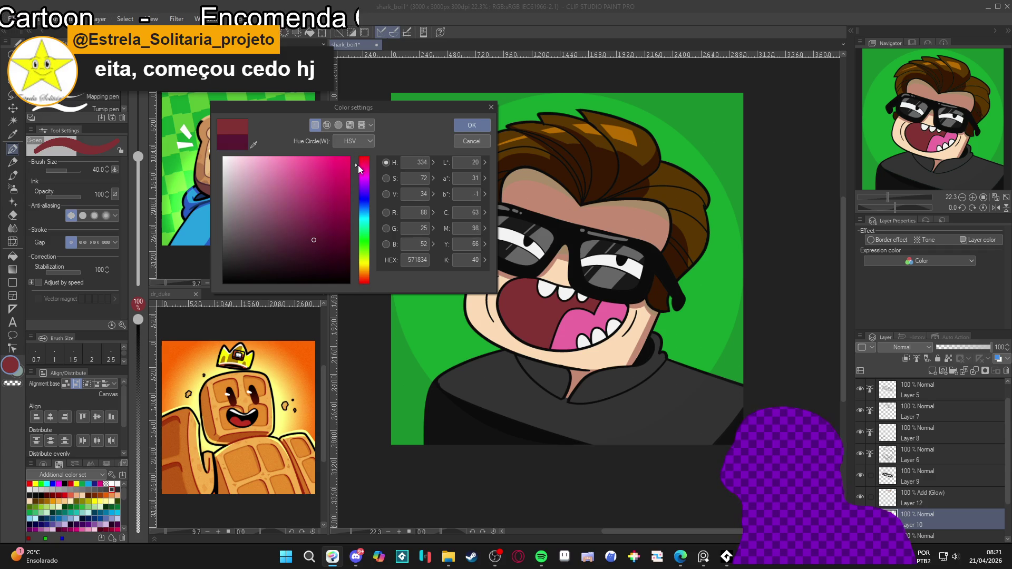
pyautogui.click(474, 125)
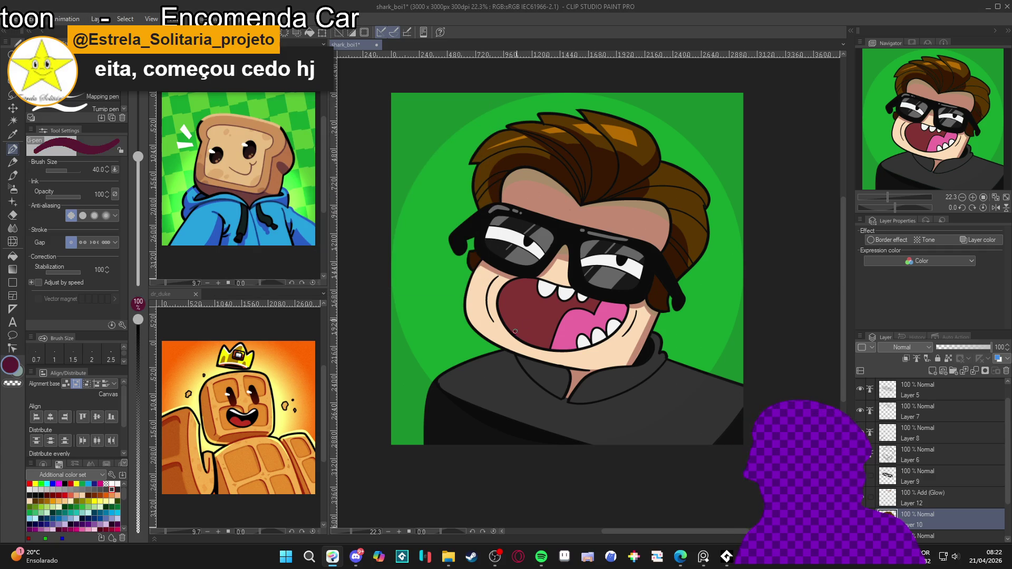
# Step: Fill the left inner mouth with the maroon, then auto-select the pink tongue
pyautogui.press('g')
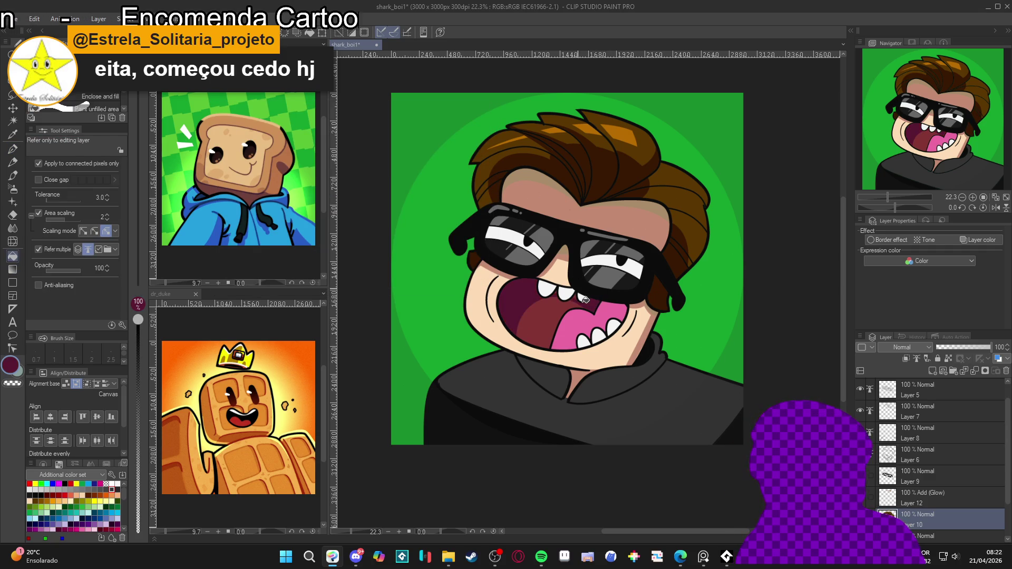
pyautogui.press('p')
pyautogui.hotkey('ctrl', 'z')
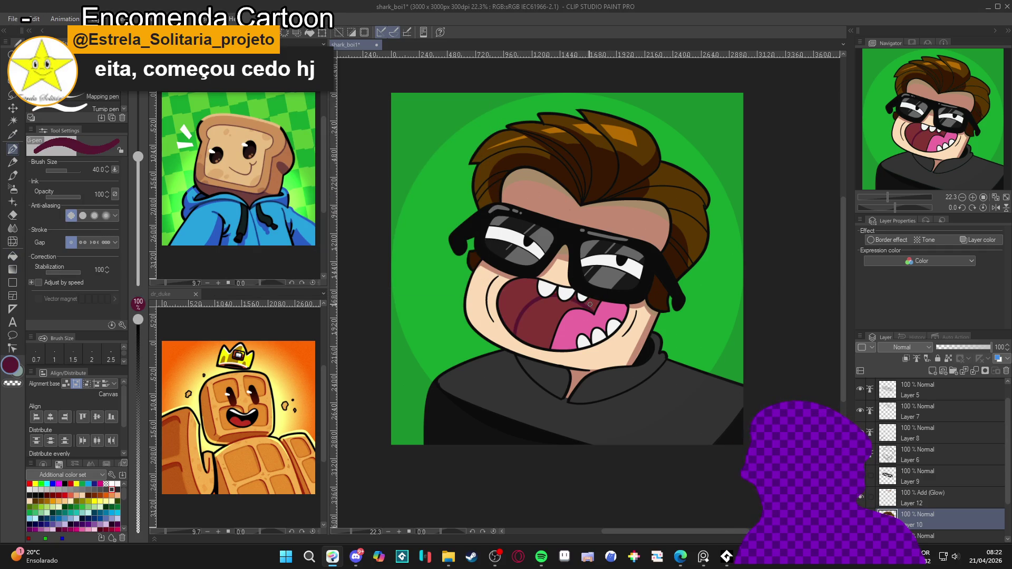
pyautogui.press('g')
pyautogui.click(512, 300)
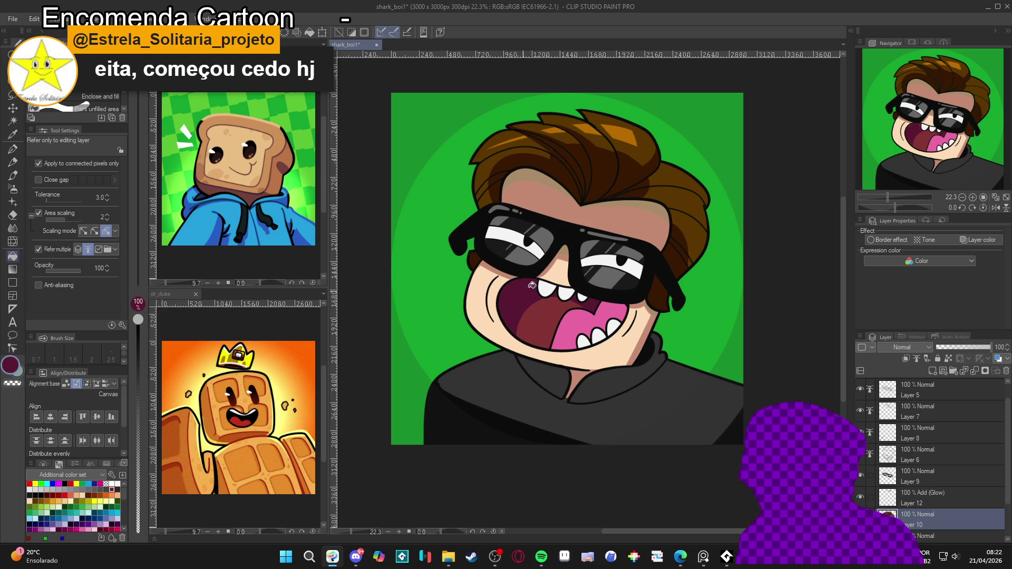
pyautogui.press('p')
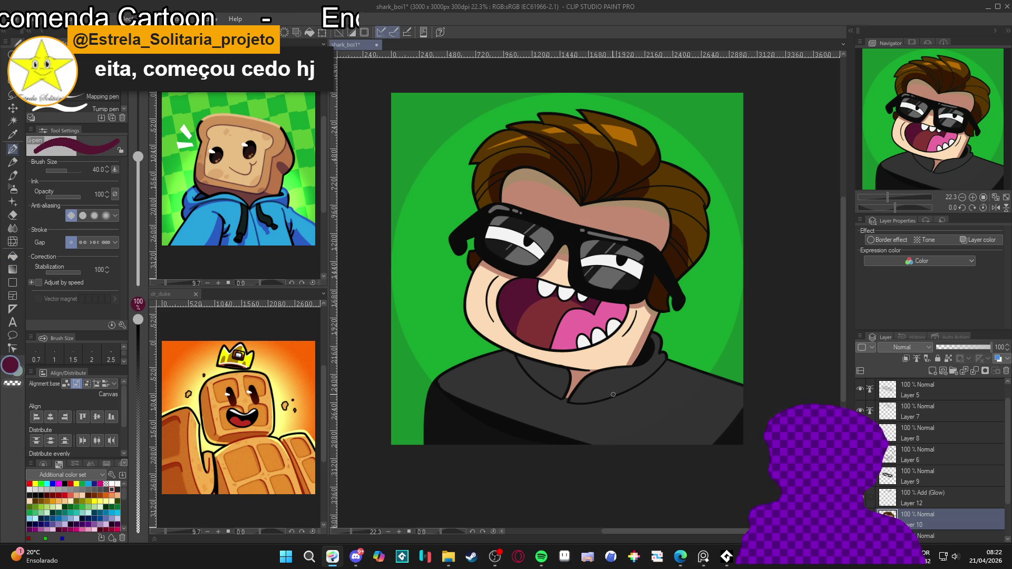
pyautogui.press('w')
pyautogui.click(618, 343)
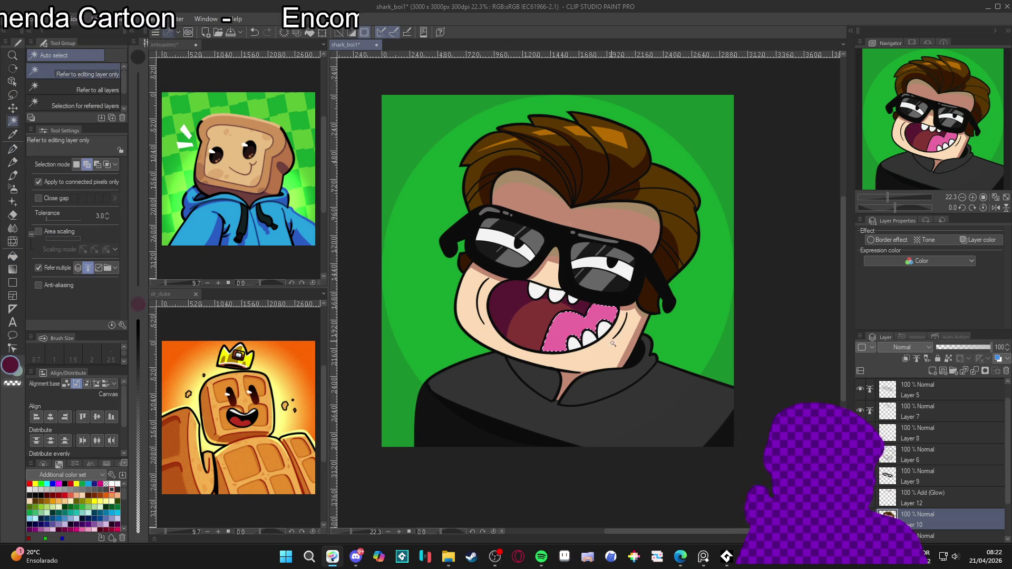
# Step: Turn the tongue's pink into a darker, redder crimson drawing colour
pyautogui.press('p')
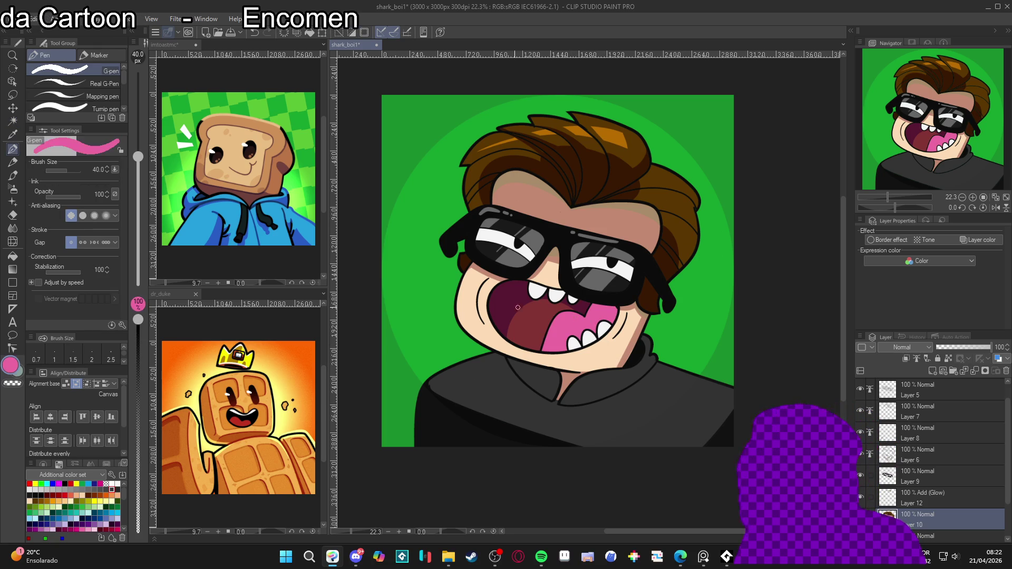
pyautogui.doubleClick(11, 367)
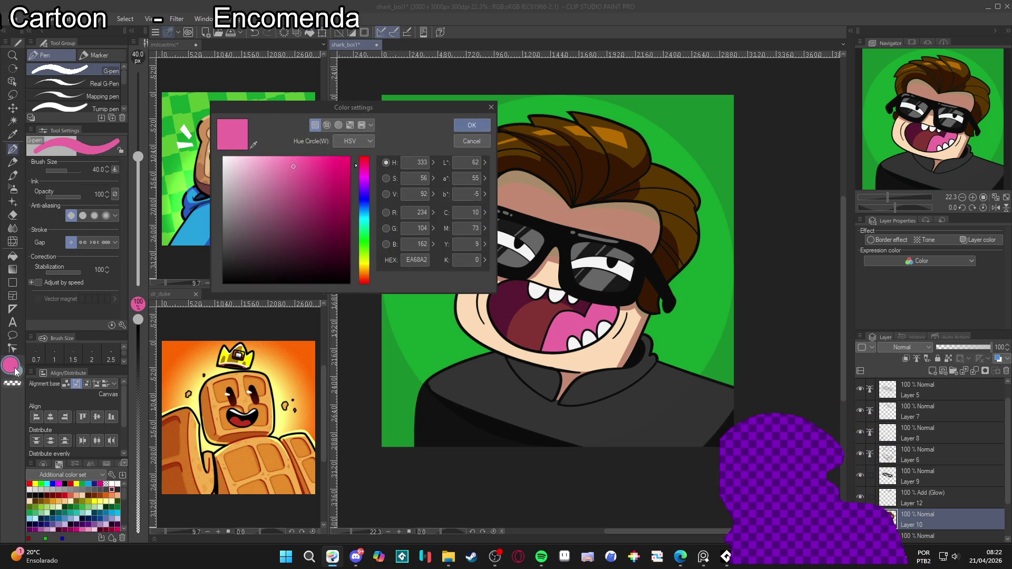
pyautogui.click(308, 186)
pyautogui.moveTo(355, 165); pyautogui.dragTo(325, 187)
pyautogui.click(317, 179)
pyautogui.click(471, 125)
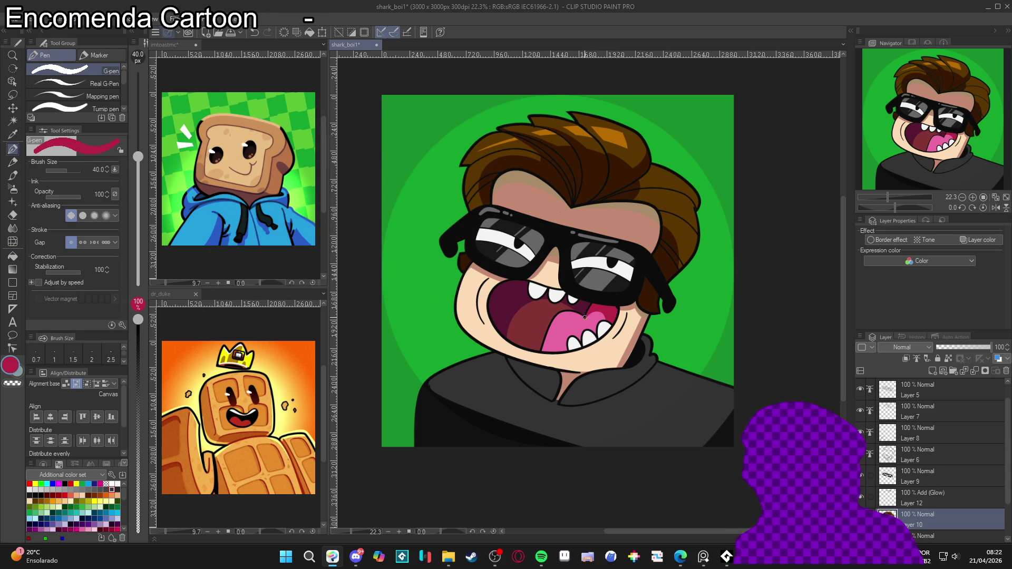
# Step: Compare the tongue pink with the crimson, then pick the background green at opacity 7
pyautogui.keyDown('alt'); pyautogui.click(582, 319); pyautogui.keyUp('alt')
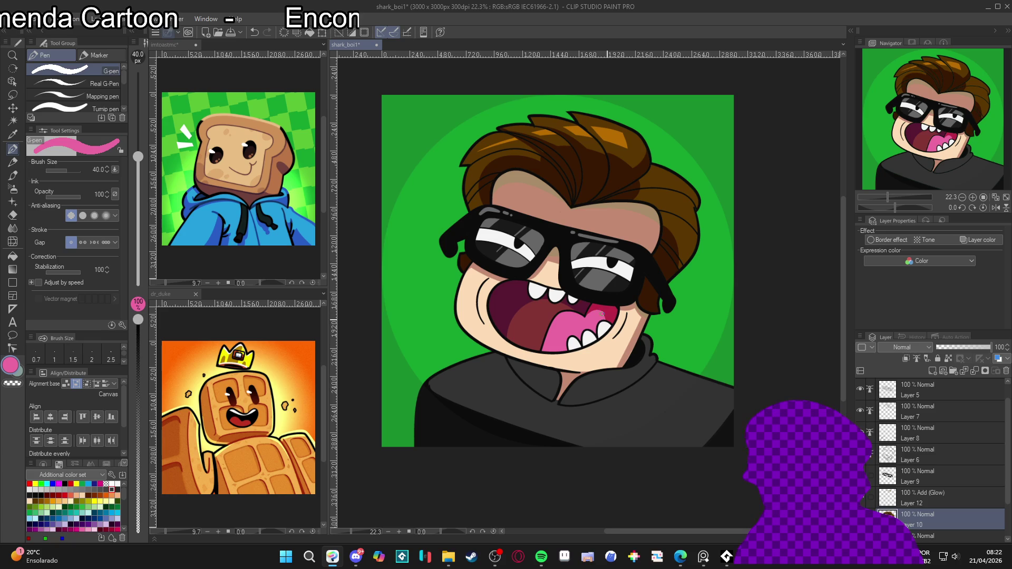
pyautogui.keyDown('alt'); pyautogui.click(614, 309); pyautogui.keyUp('alt')
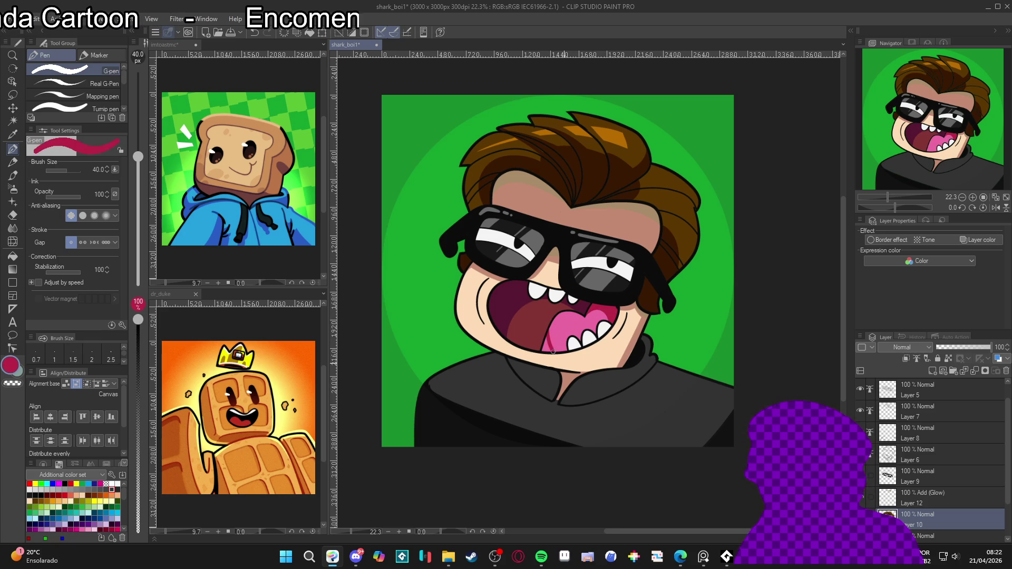
pyautogui.moveTo(653, 398)
pyautogui.mouseDown()
pyautogui.moveTo(646, 405)
pyautogui.moveTo(651, 388)
pyautogui.moveTo(655, 416)
pyautogui.mouseUp()
pyautogui.press('w')
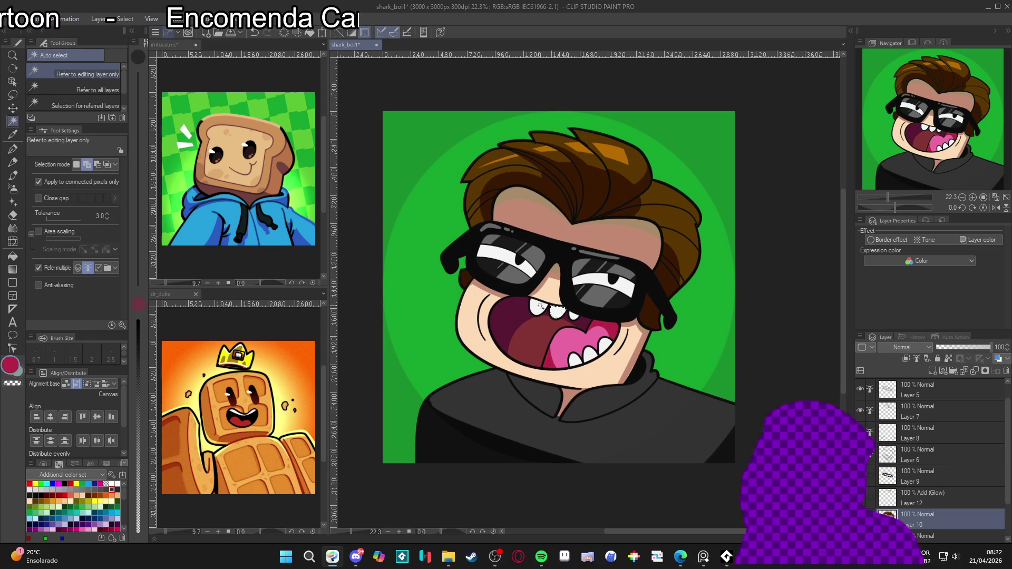
pyautogui.press('p')
pyautogui.moveTo(610, 355)
pyautogui.mouseDown()
pyautogui.moveTo(615, 383)
pyautogui.moveTo(606, 359)
pyautogui.mouseUp()
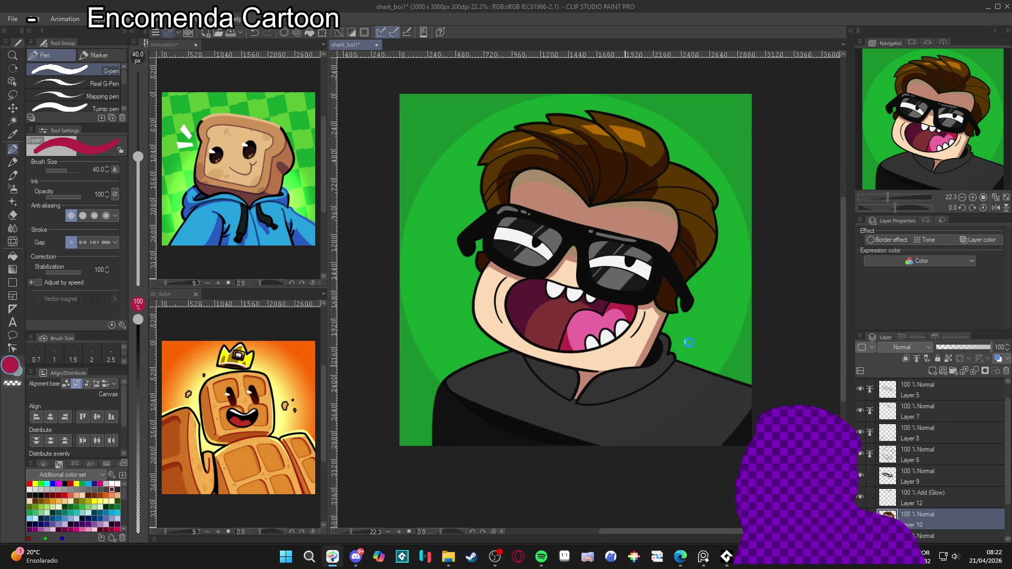
pyautogui.keyDown('alt'); pyautogui.click(429, 373); pyautogui.keyUp('alt')
pyautogui.moveTo(138, 319); pyautogui.dragTo(138, 520)
# Step: With the view rotated, choose a dark red from the colour set
pyautogui.moveTo(429, 373); pyautogui.dragTo(586, 256)
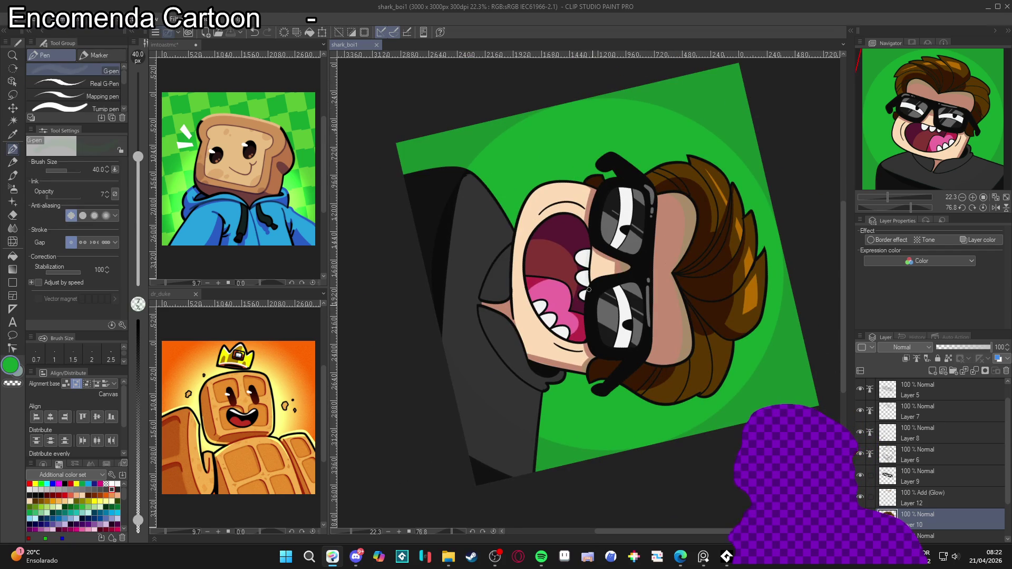
pyautogui.keyDown('alt'); pyautogui.click(600, 265); pyautogui.keyUp('alt')
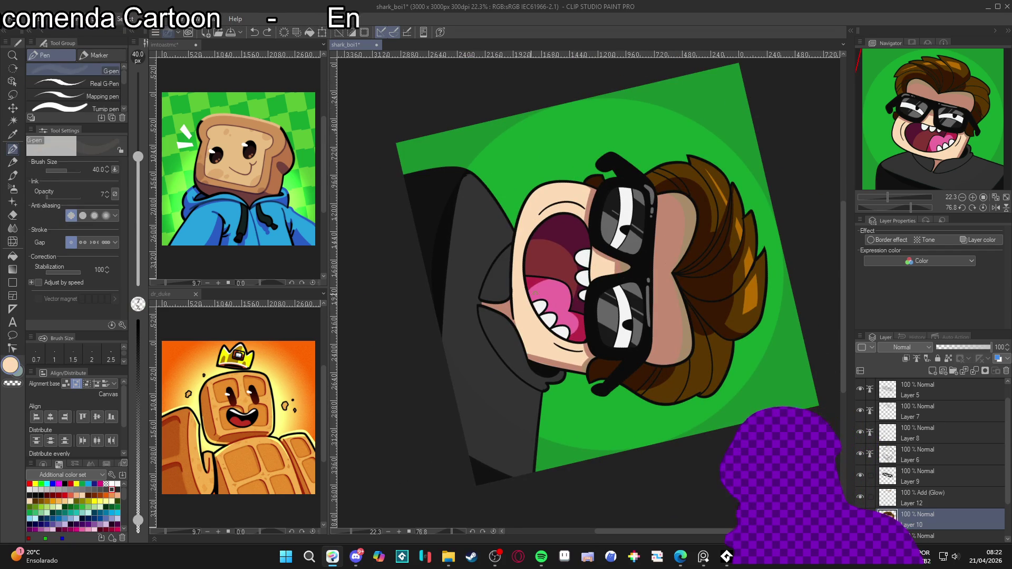
pyautogui.click(30, 483)
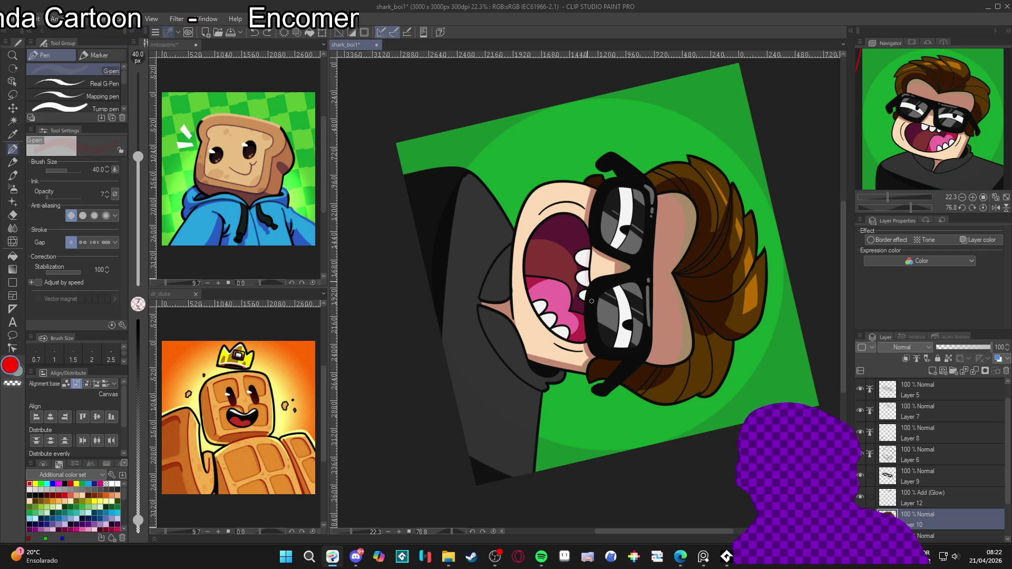
pyautogui.click(58, 494)
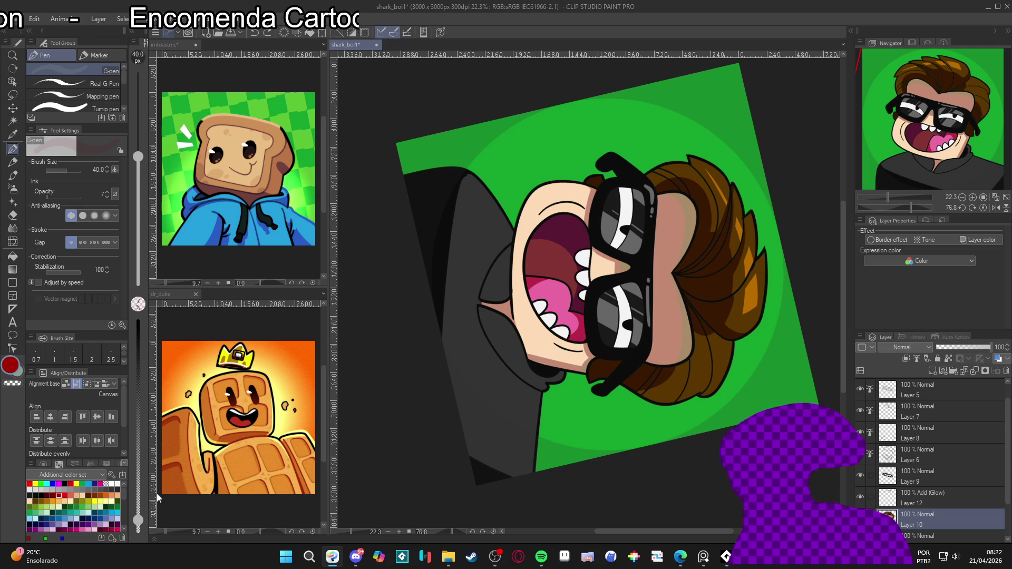
# Step: Raise the brush opacity to 19 and turn the view back nearly upright
pyautogui.moveTo(139, 520); pyautogui.dragTo(141, 515)
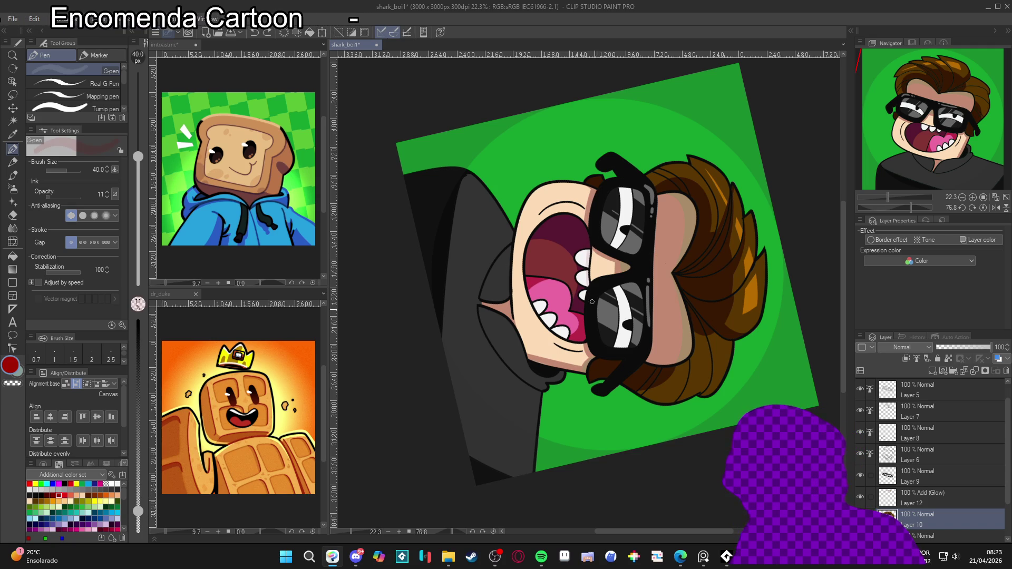
pyautogui.moveTo(138, 511); pyautogui.dragTo(138, 494)
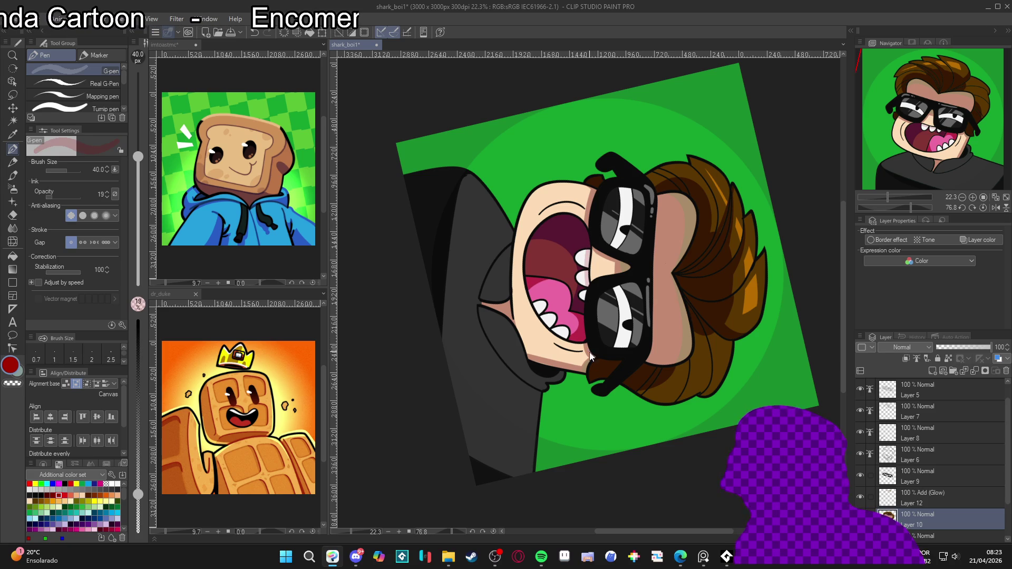
pyautogui.moveTo(595, 354)
pyautogui.mouseDown()
pyautogui.moveTo(784, 226)
pyautogui.moveTo(680, 306)
pyautogui.mouseUp()
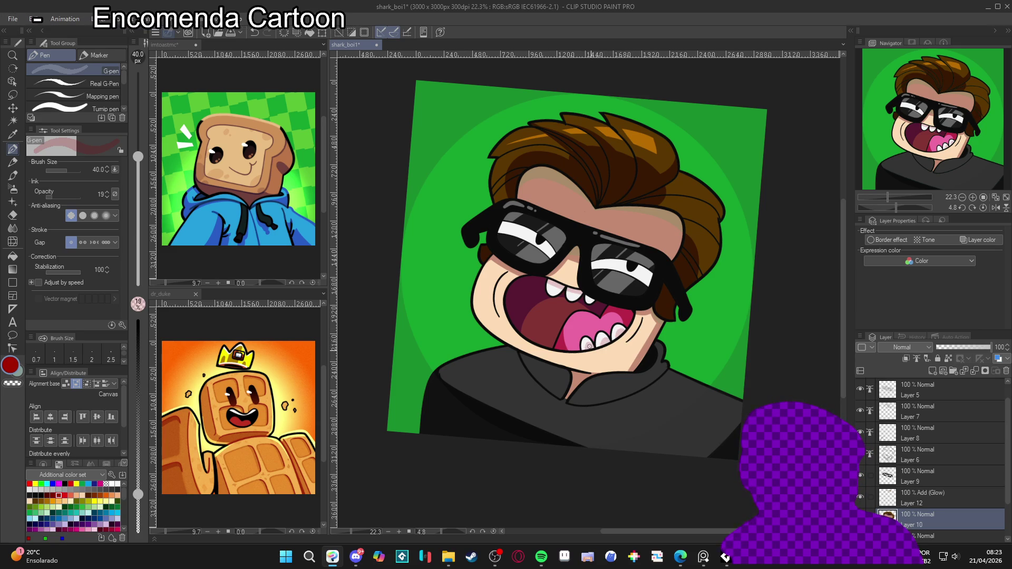
pyautogui.moveTo(669, 412); pyautogui.dragTo(657, 428)
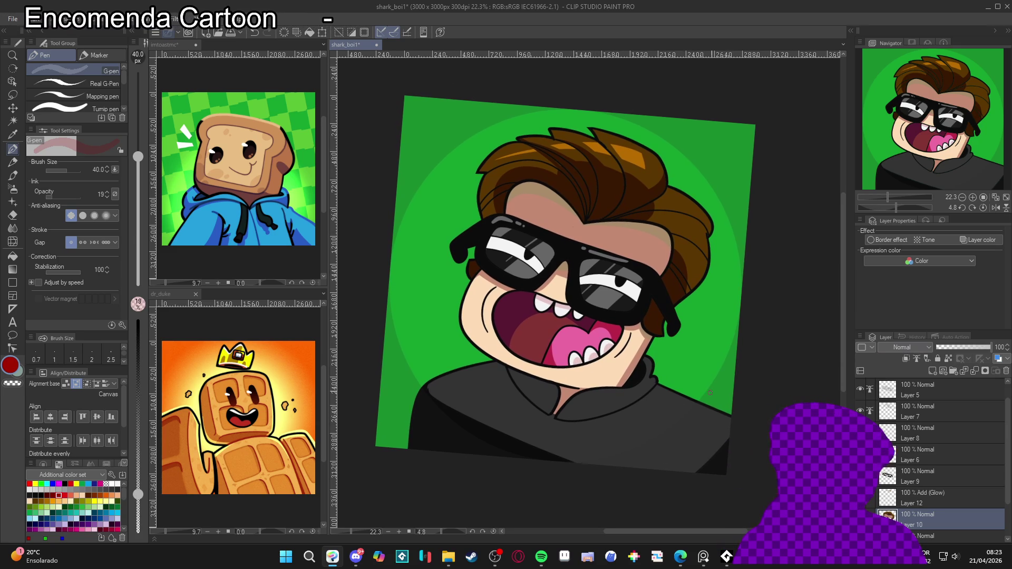
# Step: On Layer 6, darken the sampled skin tone into a deeper red
pyautogui.click(919, 454)
pyautogui.moveTo(685, 316); pyautogui.dragTo(694, 332)
pyautogui.keyDown('alt'); pyautogui.click(580, 221); pyautogui.keyUp('alt')
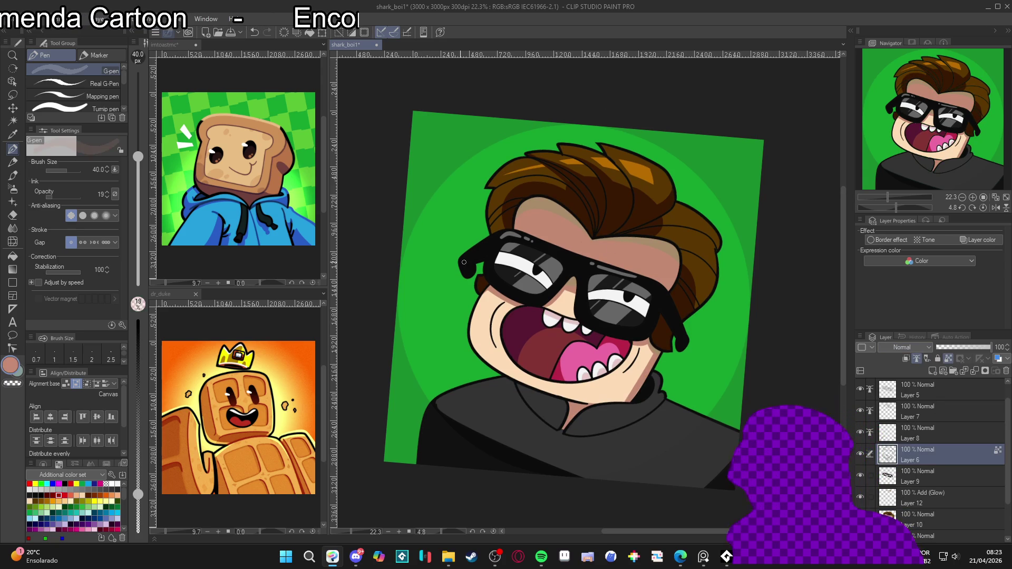
pyautogui.doubleClick(12, 366)
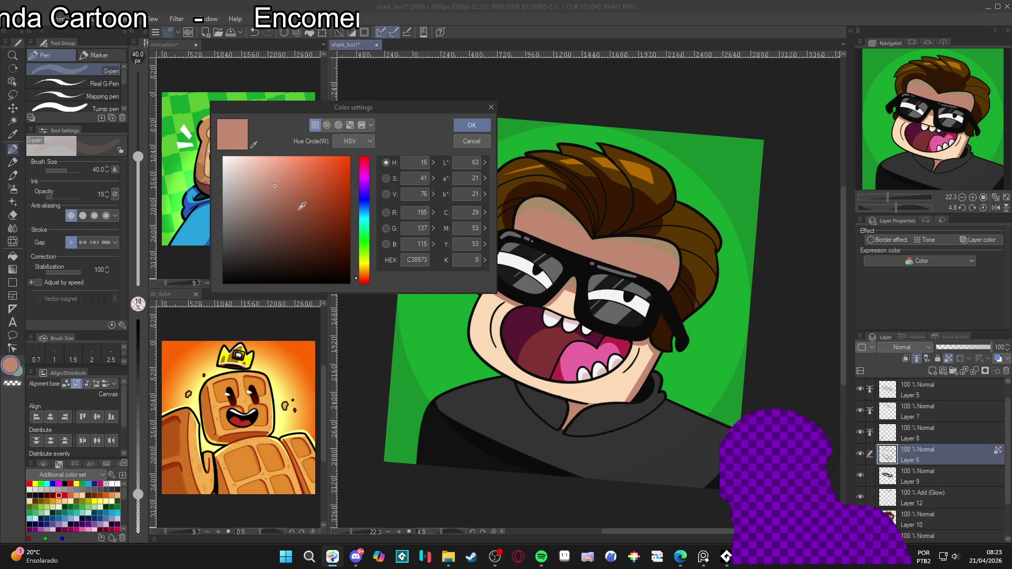
pyautogui.click(358, 279)
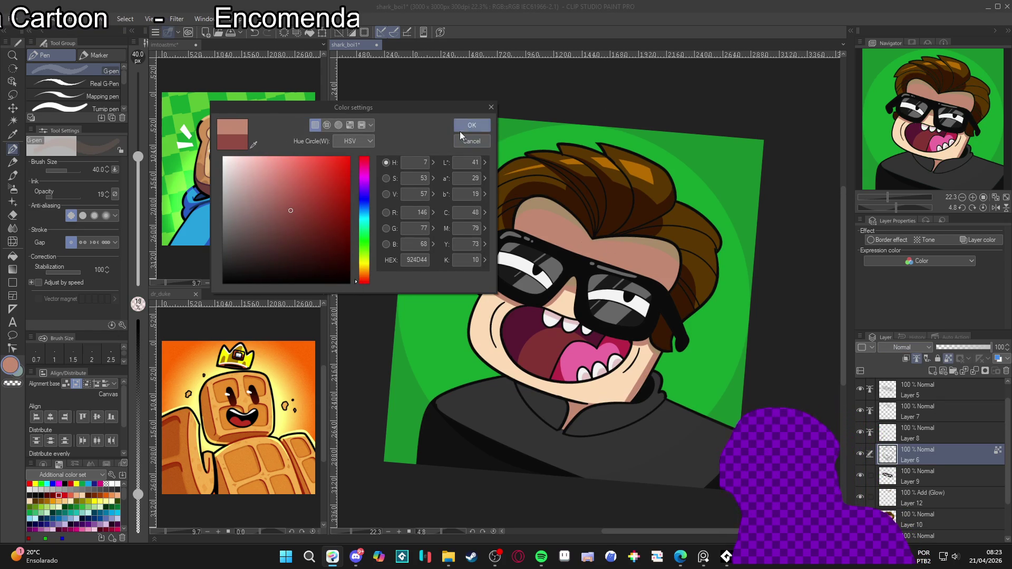
pyautogui.click(466, 125)
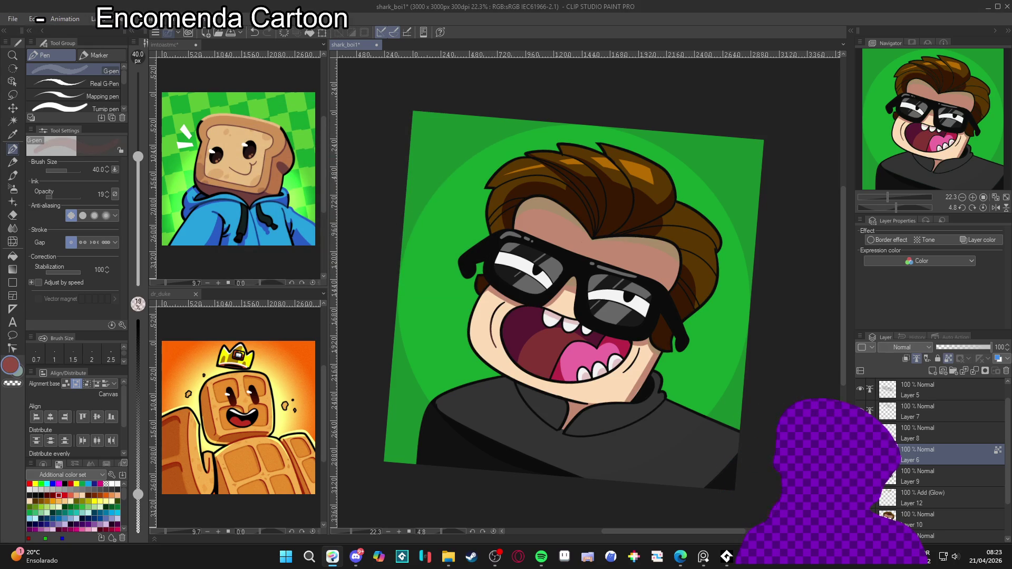
# Step: Set the brush opacity back to 100 and recentre the portrait
pyautogui.click(887, 455)
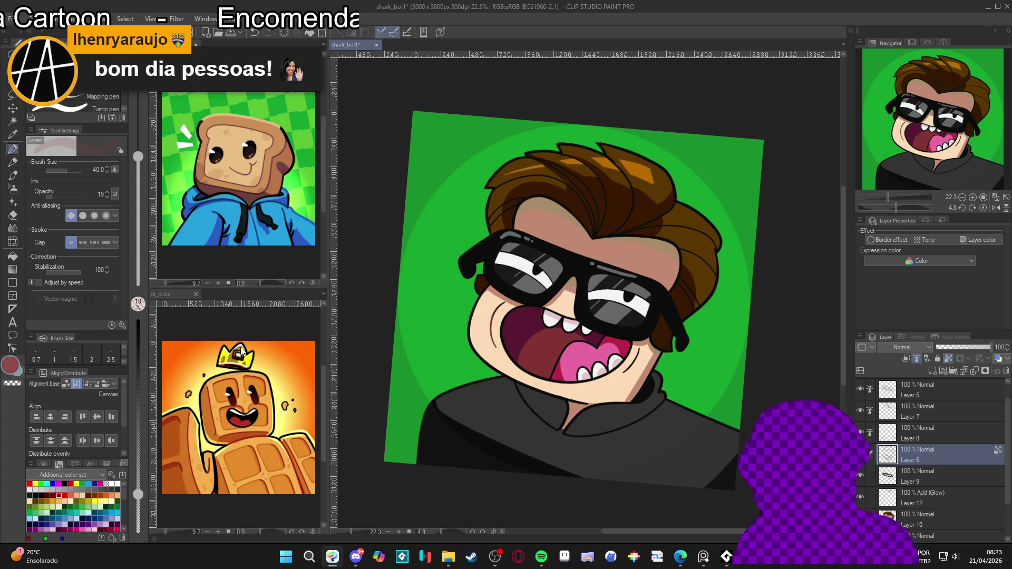
pyautogui.click(138, 319)
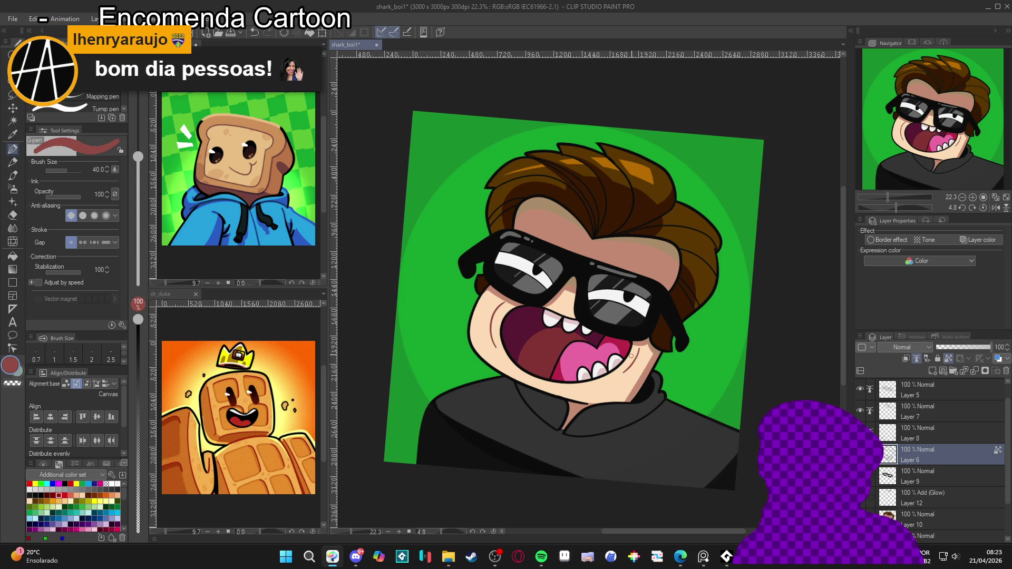
pyautogui.moveTo(689, 397)
pyautogui.mouseDown()
pyautogui.moveTo(685, 386)
pyautogui.moveTo(674, 393)
pyautogui.mouseUp()
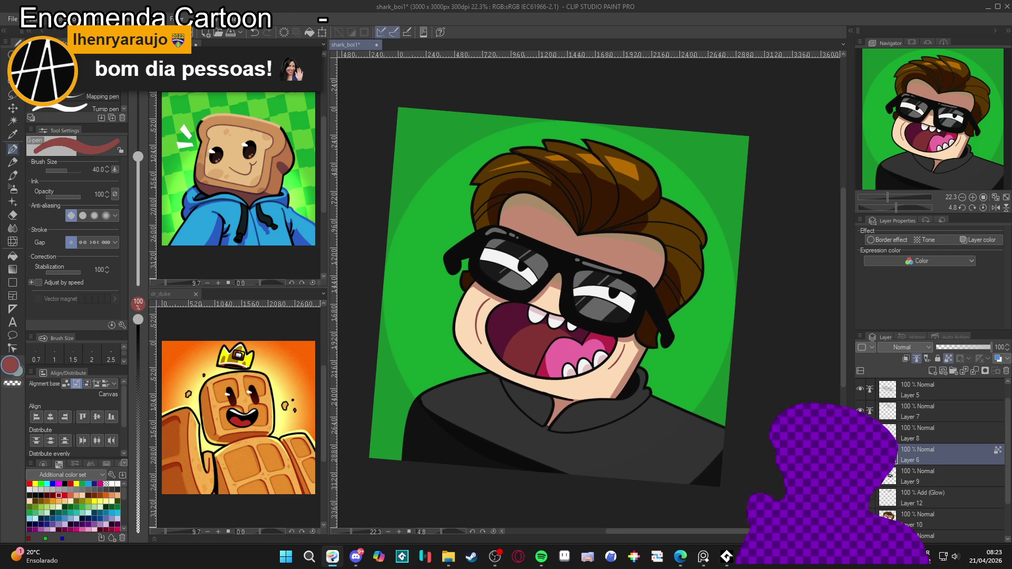
# Step: On Layer 7, draw with the canvas turned sideways, then rotate it back upright
pyautogui.click(895, 408)
pyautogui.moveTo(617, 192); pyautogui.dragTo(485, 262)
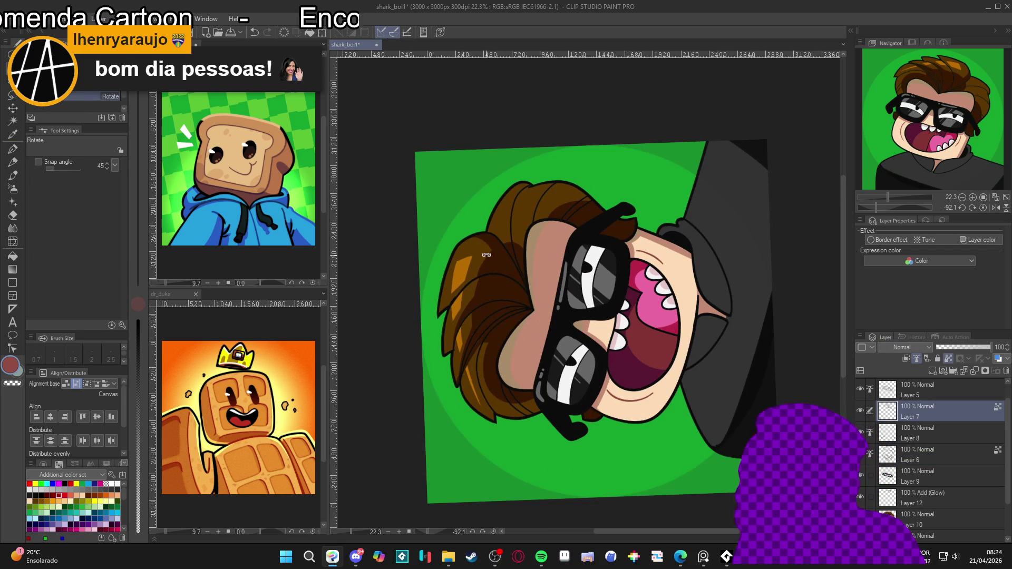
pyautogui.press('p')
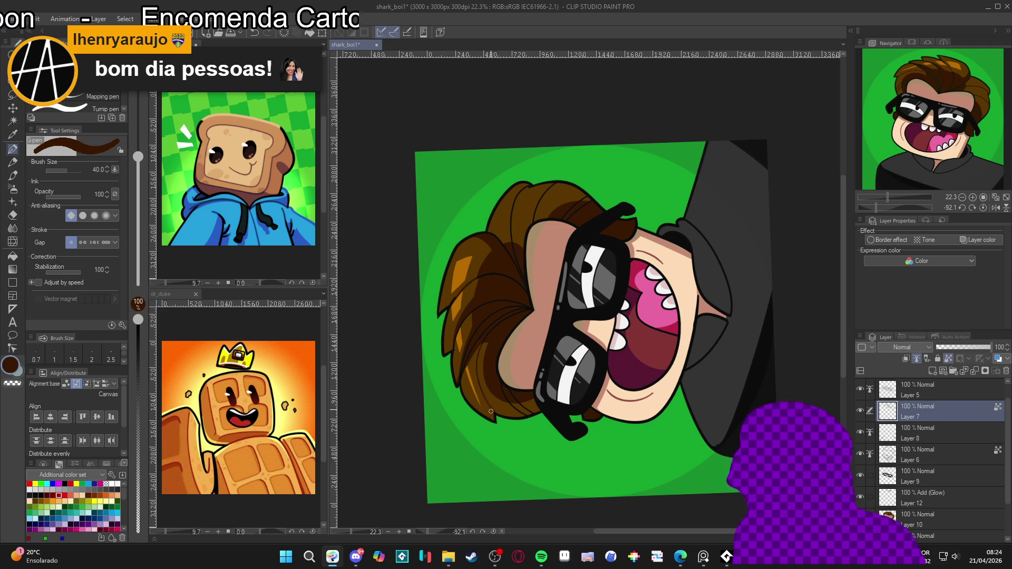
pyautogui.scroll(-2, 493, 405)
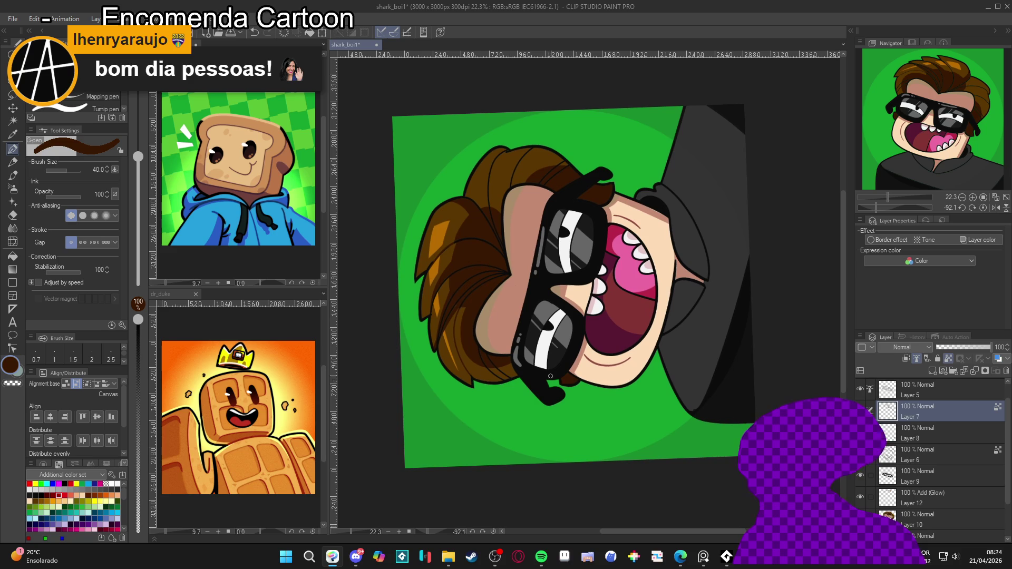
pyautogui.moveTo(527, 371); pyautogui.dragTo(480, 214)
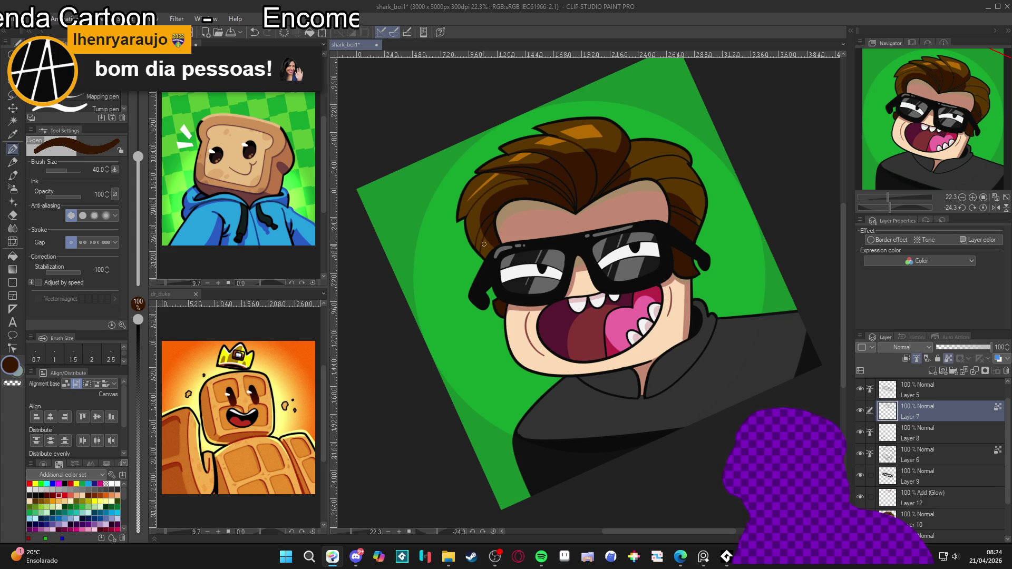
pyautogui.moveTo(479, 246); pyautogui.dragTo(553, 252)
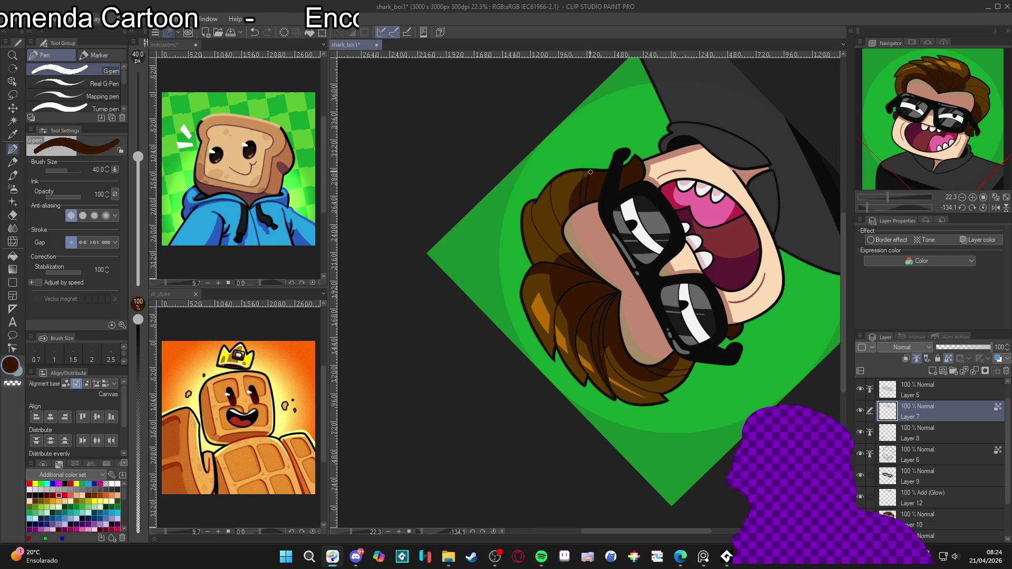
pyautogui.moveTo(694, 279)
pyautogui.mouseDown()
pyautogui.moveTo(679, 327)
pyautogui.moveTo(629, 392)
pyautogui.mouseUp()
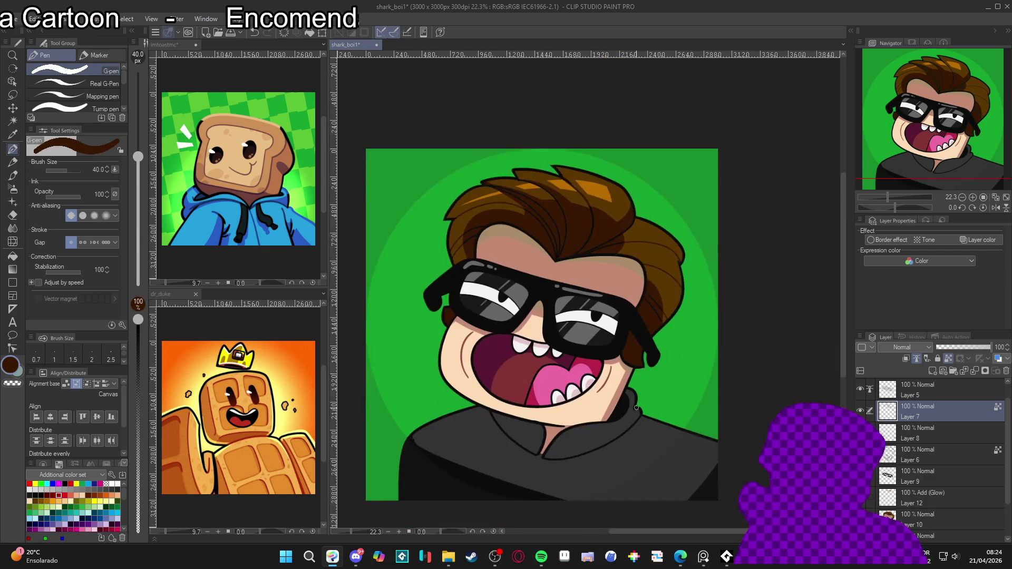
# Step: Save the avatar to shark_boi1 and mark out the face and neck skin area
pyautogui.scroll(-1, 629, 392)
pyautogui.scroll(-1, 635, 411)
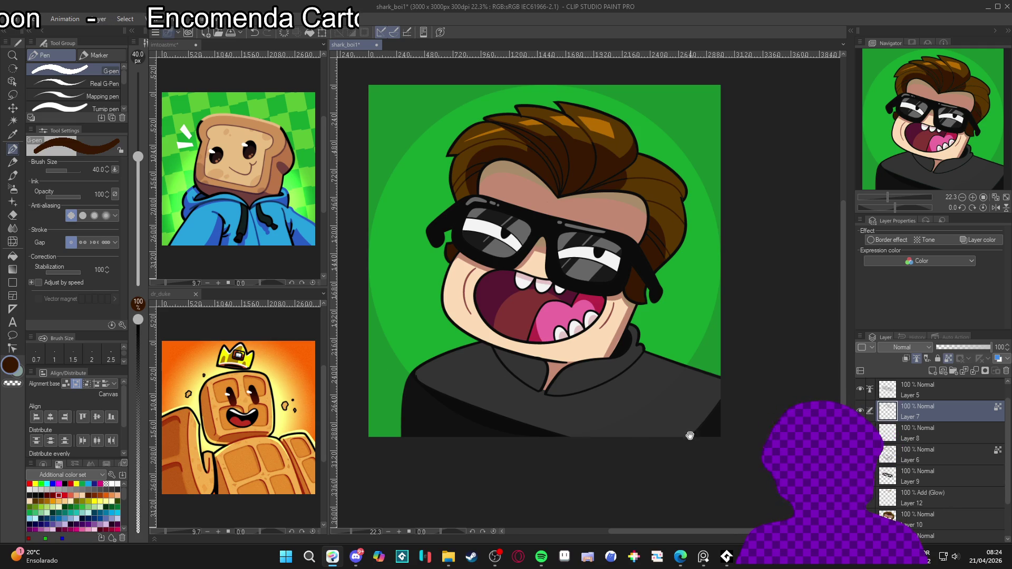
pyautogui.scroll(-1, 706, 424)
pyautogui.scroll(-1, 731, 454)
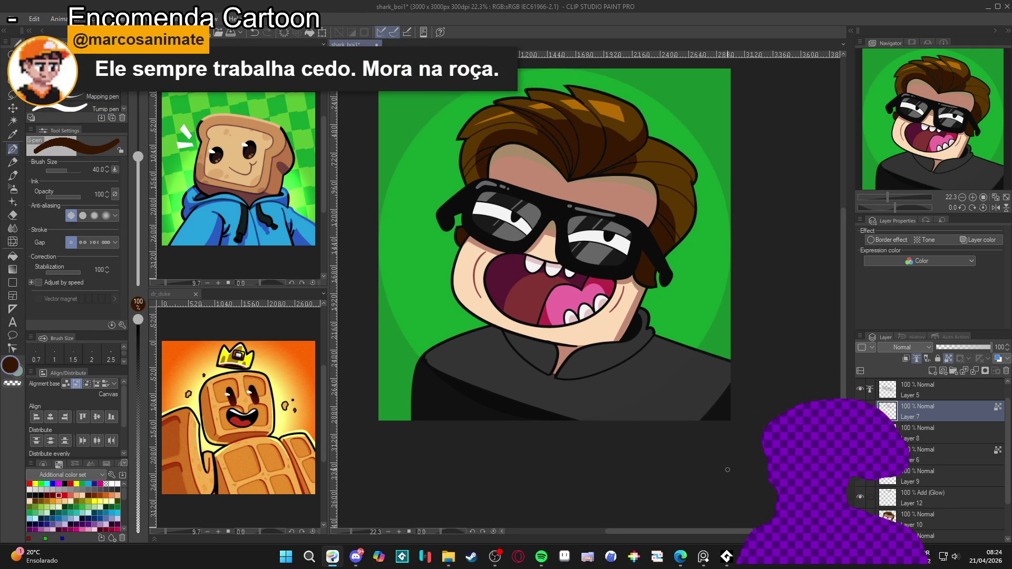
pyautogui.hscroll(-1, 764, 462)
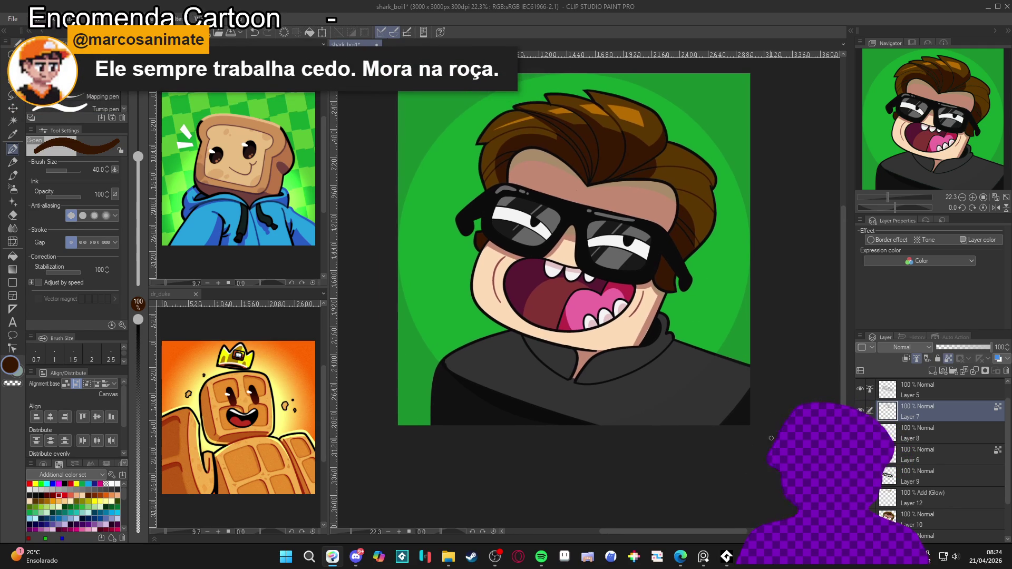
pyautogui.moveTo(767, 445); pyautogui.dragTo(773, 453)
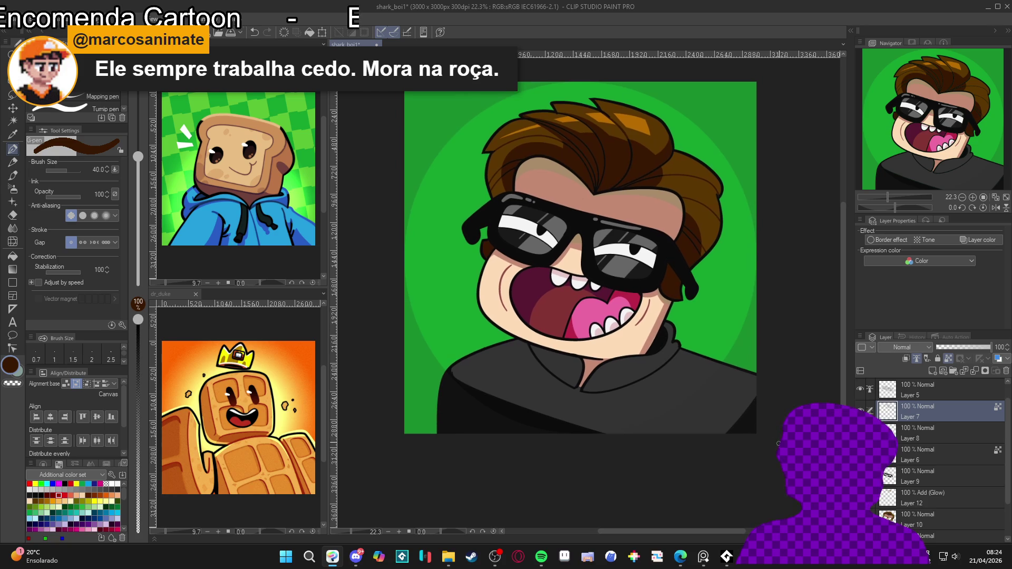
pyautogui.hotkey('ctrl', 's')
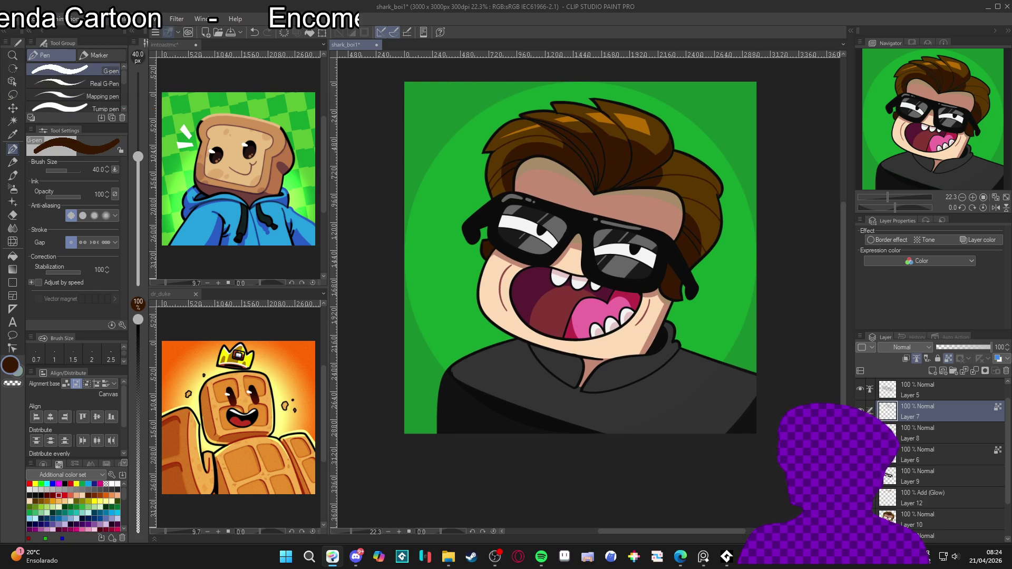
pyautogui.hotkey('ctrl', 'z')
pyautogui.hotkey('ctrl', 'z')
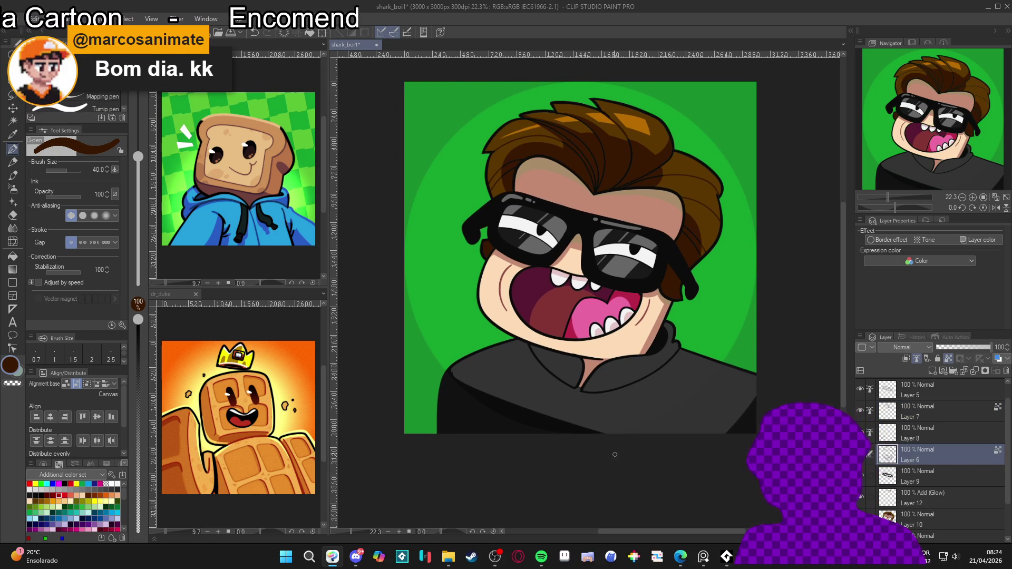
# Step: Try maroon and reddish-brown, then draw a short black stroke near the collar
pyautogui.keyDown('alt'); pyautogui.click(534, 284); pyautogui.keyUp('alt')
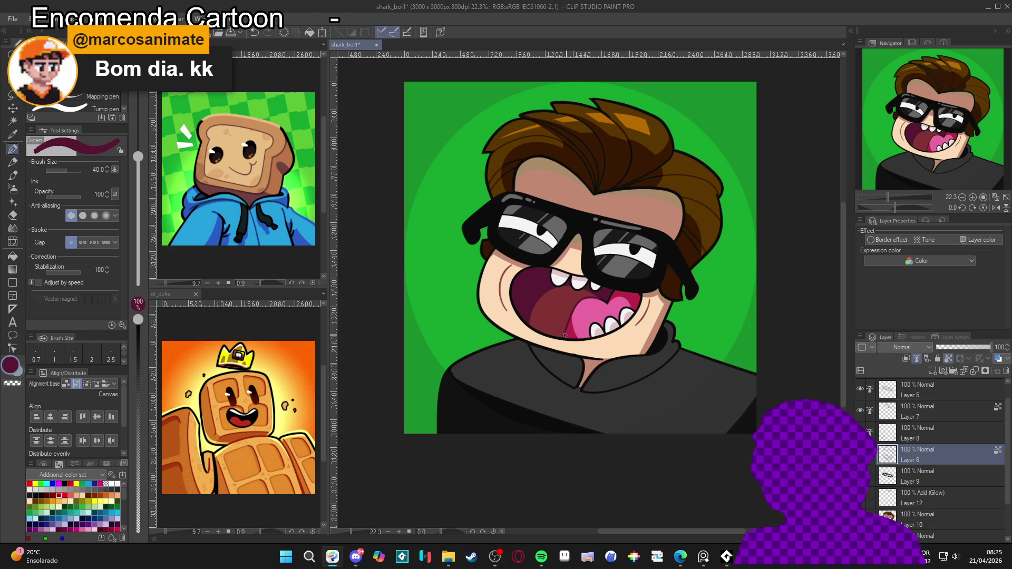
pyautogui.scroll(1, 585, 346)
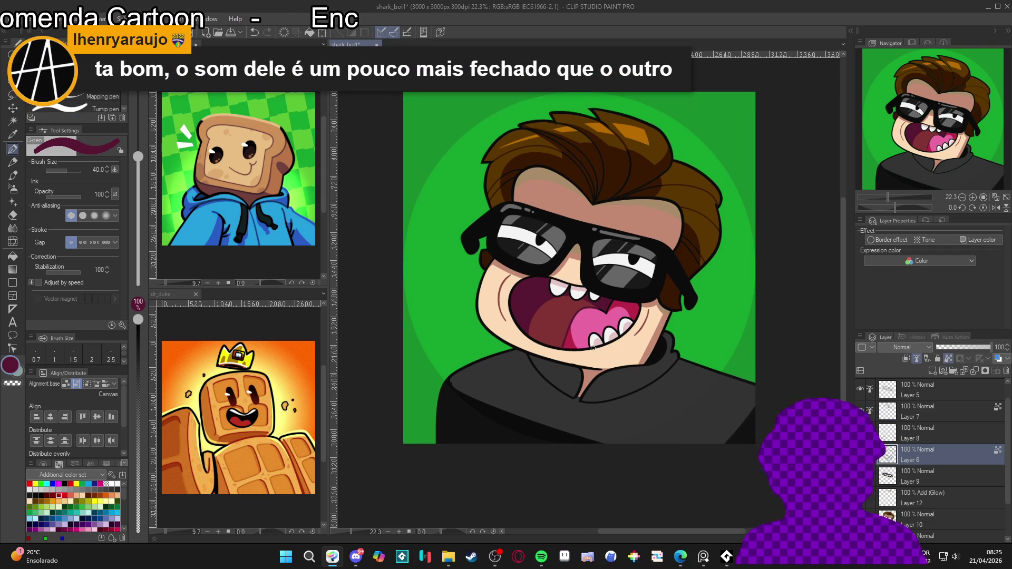
pyautogui.keyDown('alt'); pyautogui.click(498, 290); pyautogui.keyUp('alt')
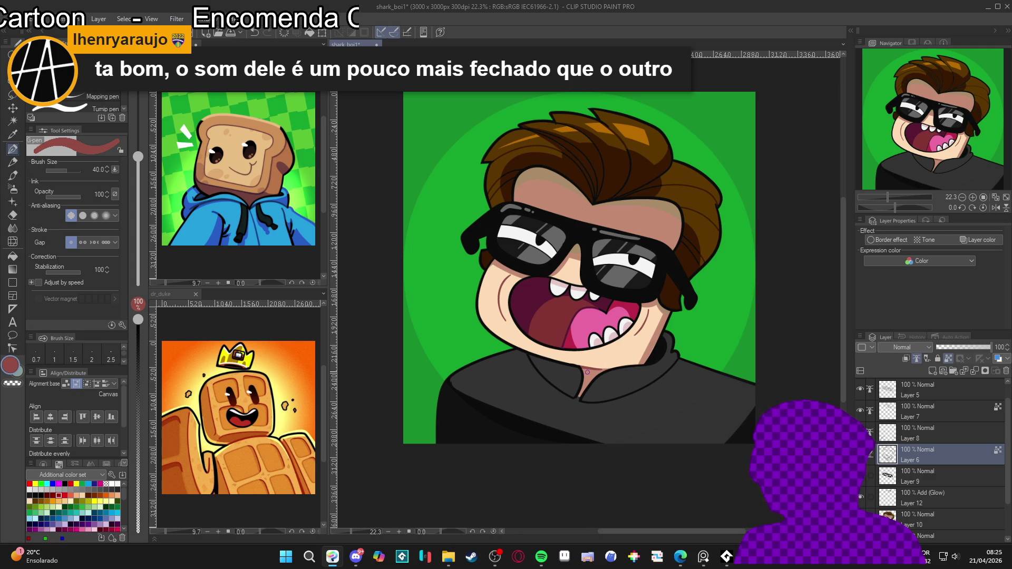
pyautogui.moveTo(727, 346); pyautogui.dragTo(725, 322)
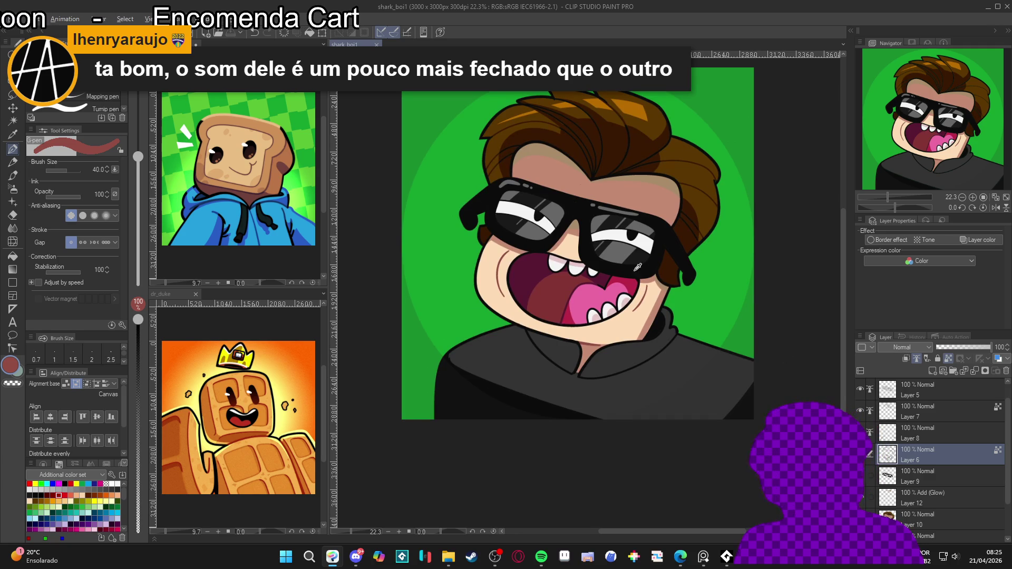
pyautogui.keyDown('alt'); pyautogui.click(652, 298); pyautogui.keyUp('alt')
pyautogui.moveTo(669, 343); pyautogui.dragTo(675, 347)
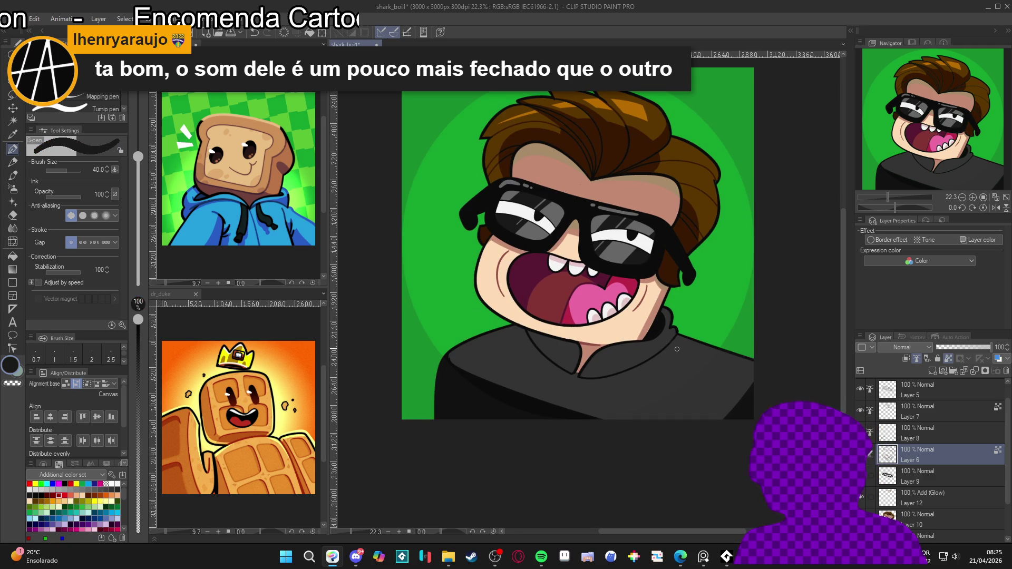
# Step: Add grey collar lines sampled from the glasses lens and save the file
pyautogui.keyDown('alt'); pyautogui.click(628, 248); pyautogui.keyUp('alt')
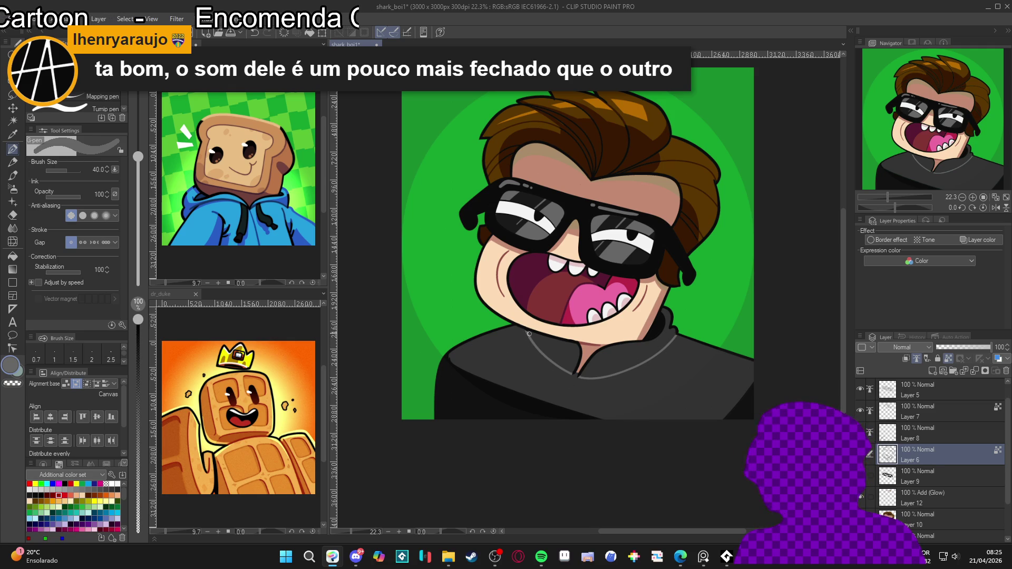
pyautogui.hotkey('ctrl', 's')
pyautogui.click(639, 275)
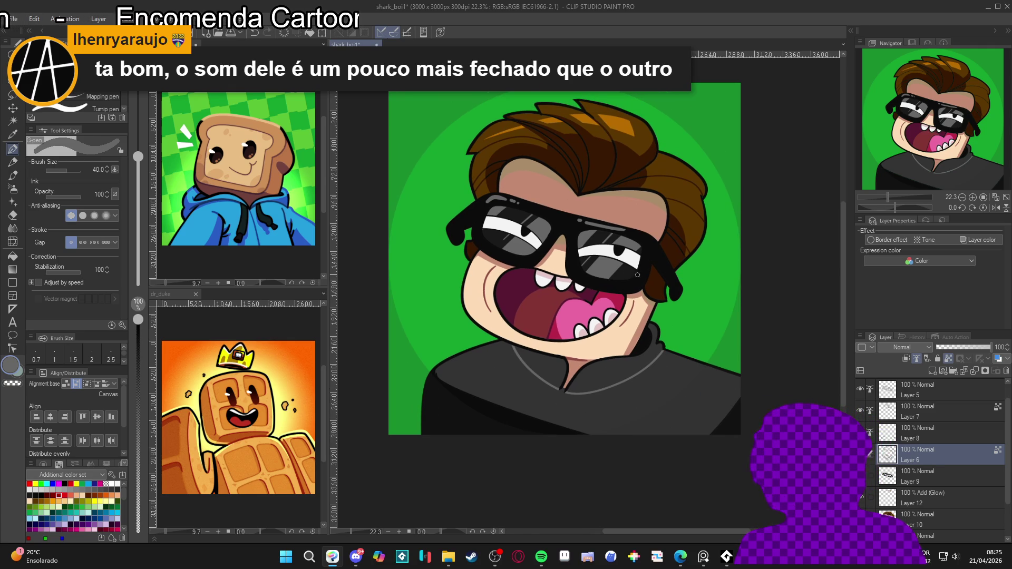
# Step: Make Layer 5 the reference layer, recentre the portrait and save shark_boi1
pyautogui.click(923, 390)
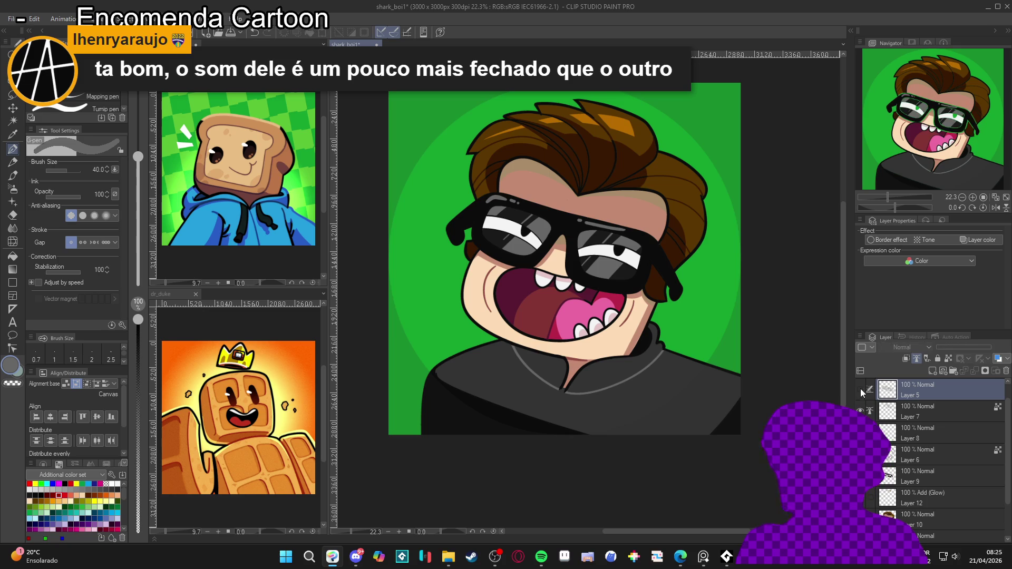
pyautogui.click(948, 359)
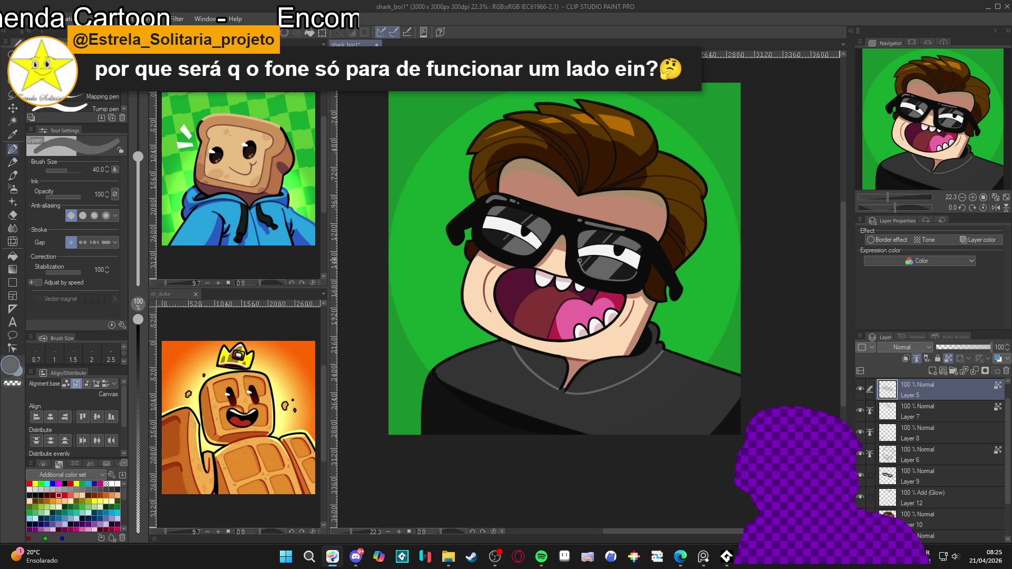
pyautogui.moveTo(579, 260); pyautogui.dragTo(584, 293)
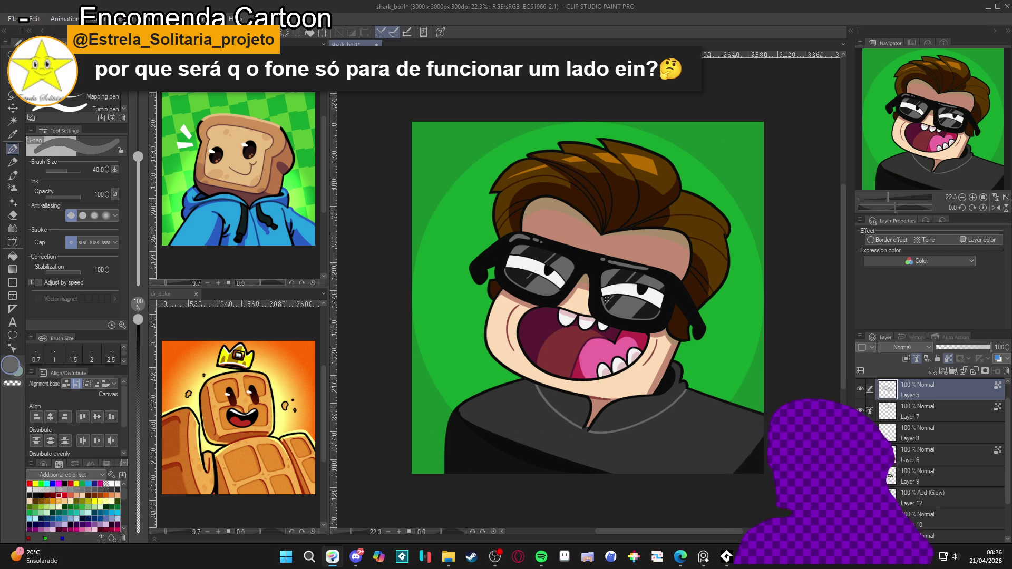
pyautogui.moveTo(695, 397); pyautogui.dragTo(685, 390)
pyautogui.hotkey('ctrl', 's')
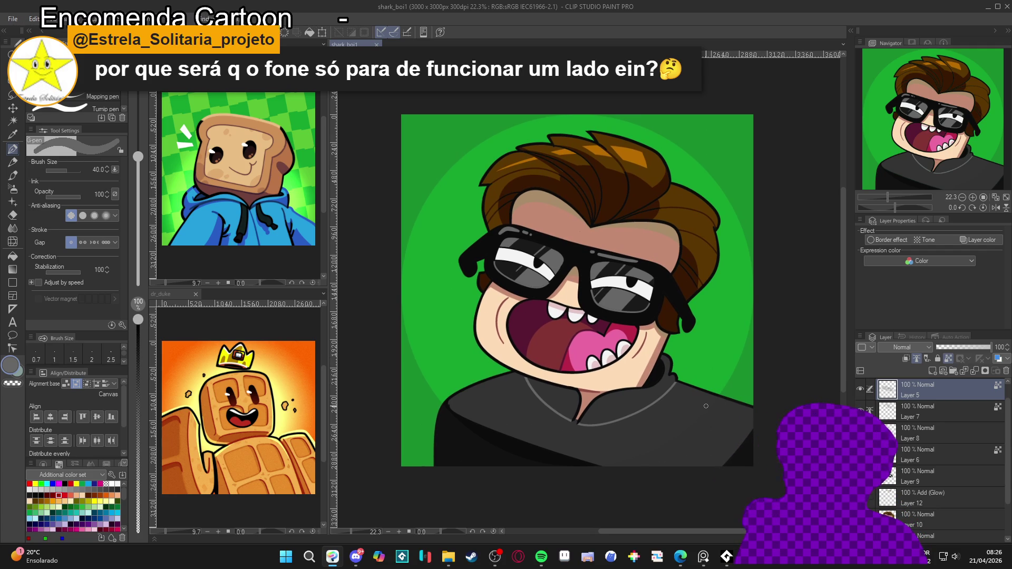
pyautogui.scroll(-1, 705, 406)
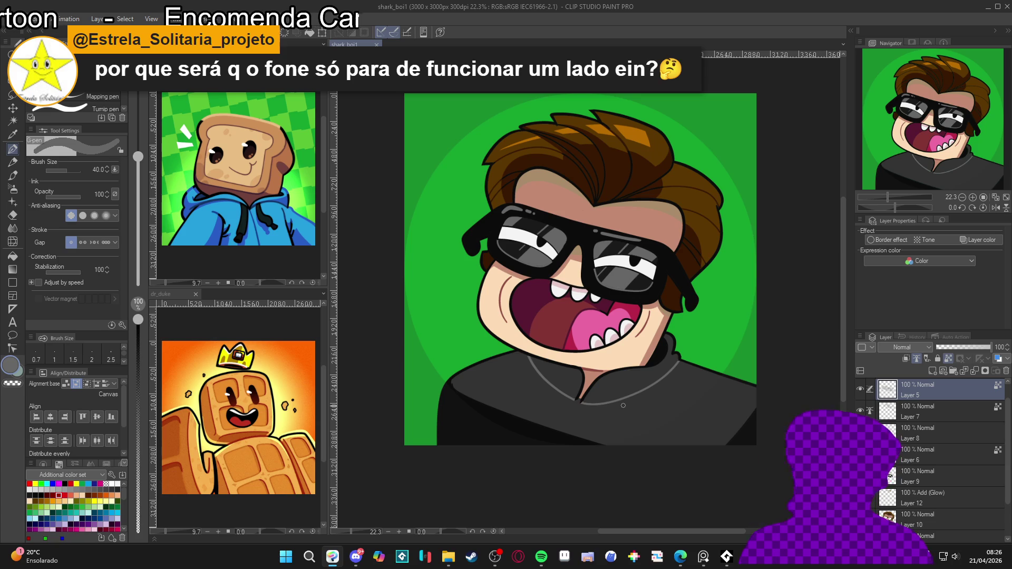
pyautogui.click(891, 563)
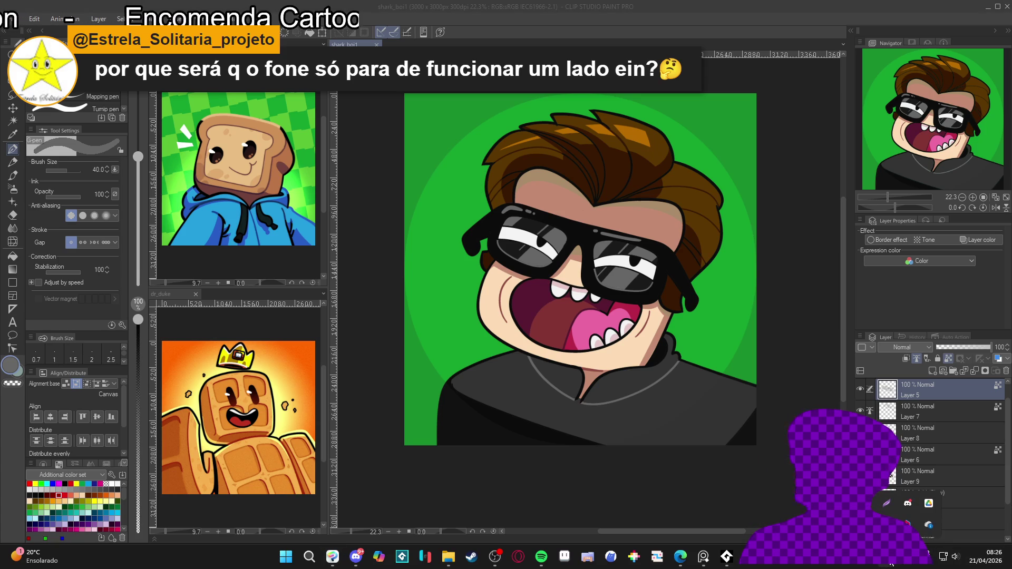
pyautogui.rightClick(955, 556)
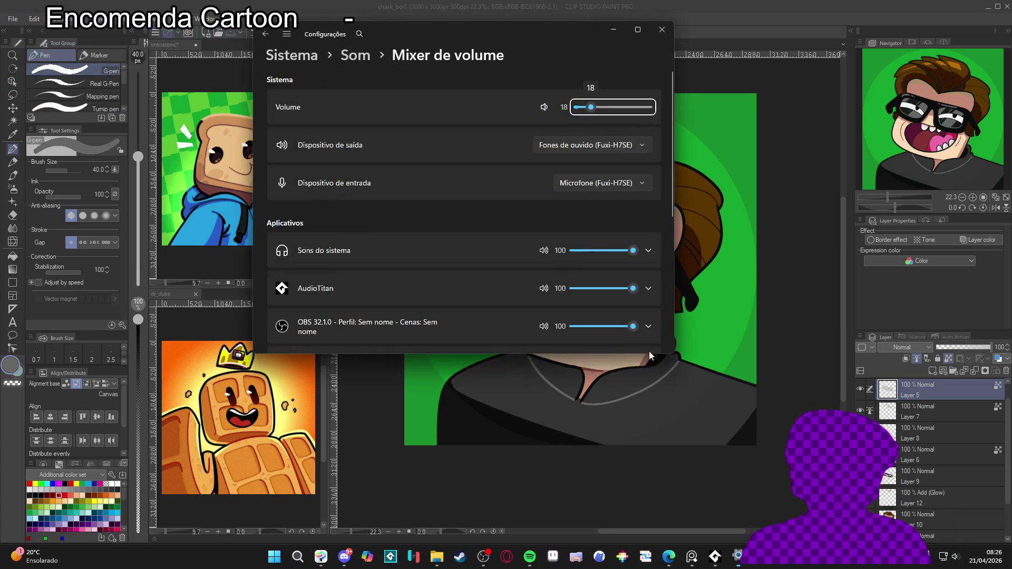
pyautogui.click(660, 30)
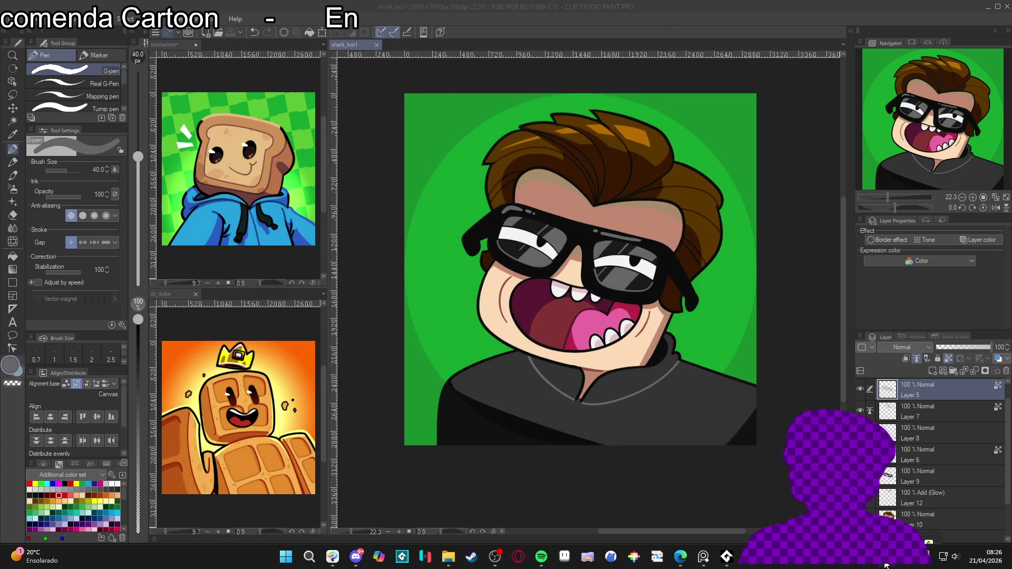
pyautogui.click(819, 566)
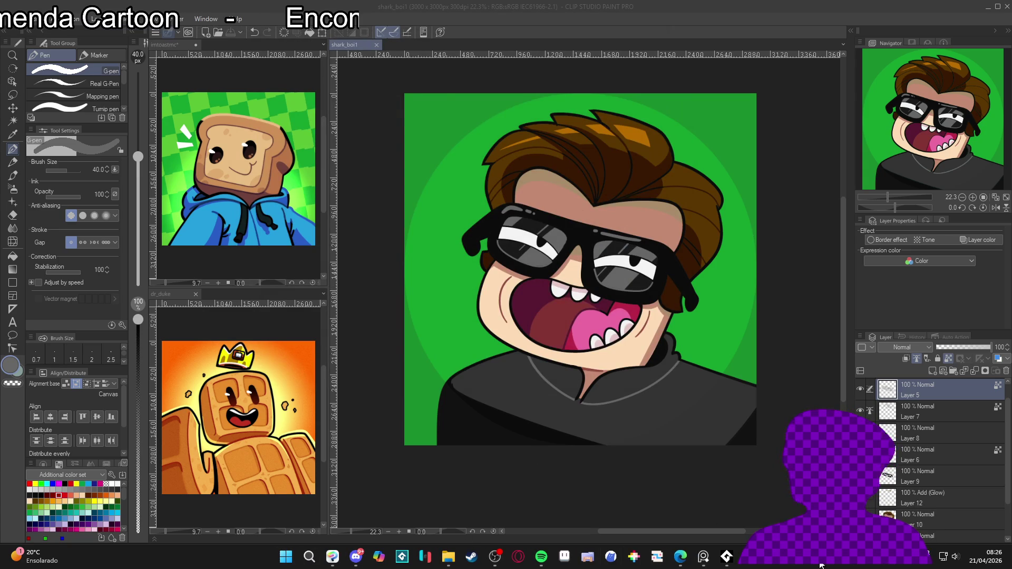
pyautogui.click(890, 565)
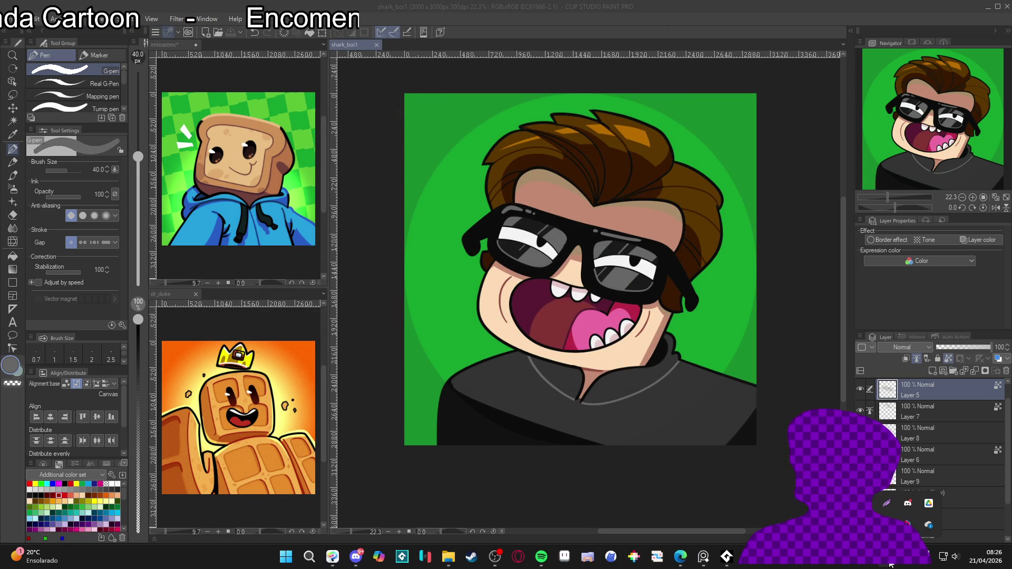
pyautogui.click(285, 557)
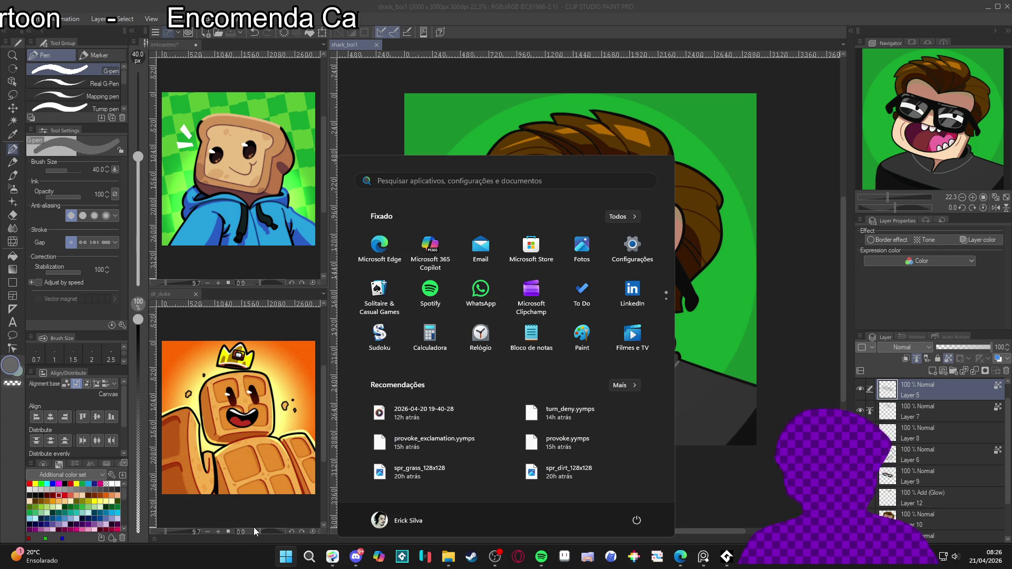
pyautogui.write('mchose hub')
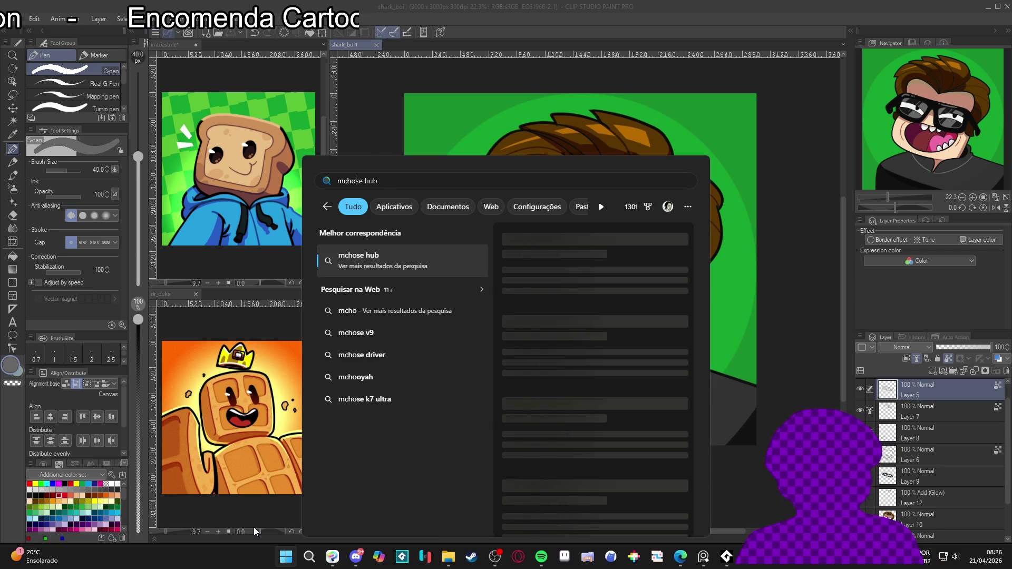
pyautogui.press('Escape')
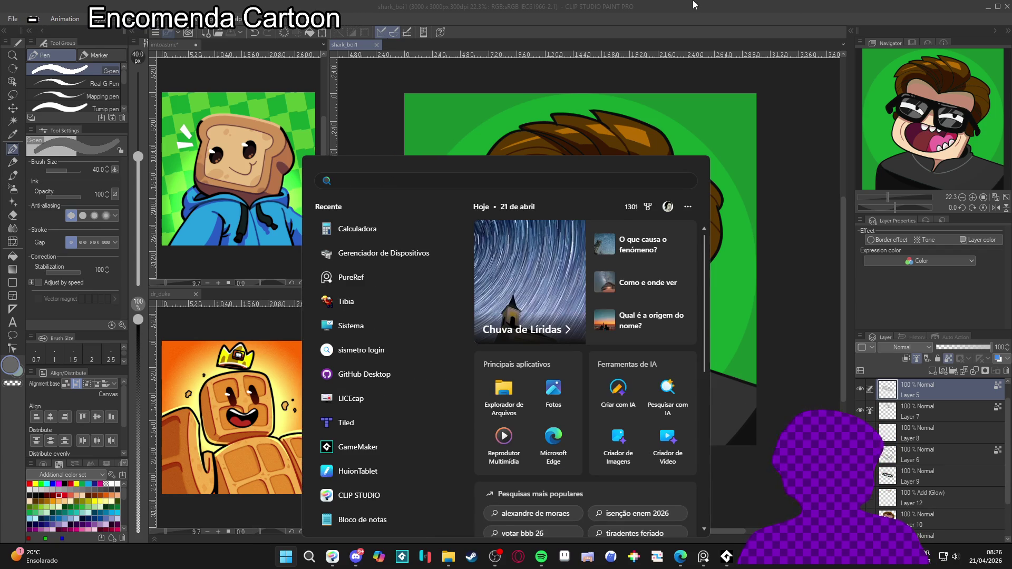
pyautogui.press('Escape')
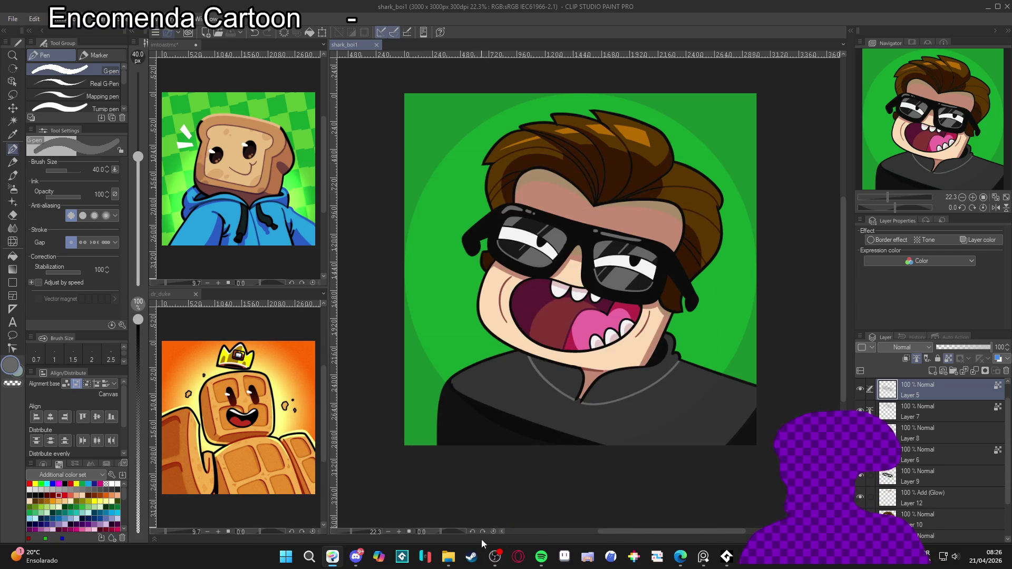
pyautogui.click(494, 556)
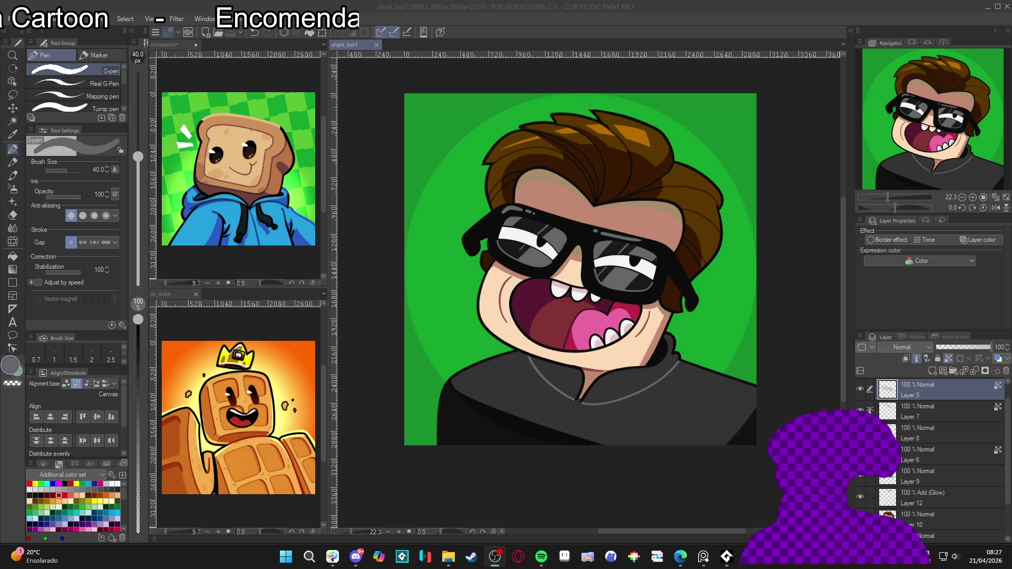
# Step: Bring the avatar back to the front, zoom out to 20%, and make Layer 10 active
pyautogui.click(668, 283)
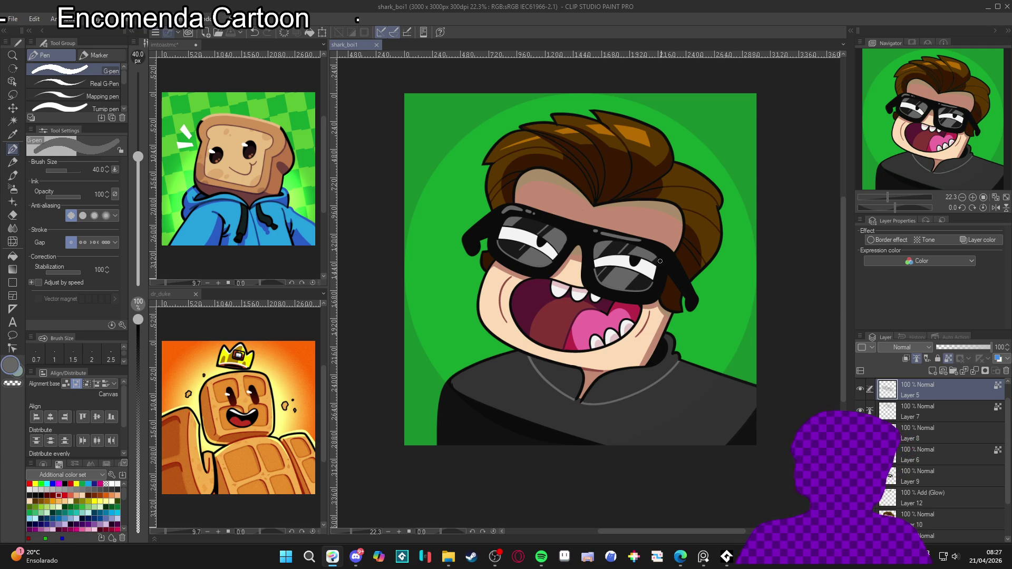
pyautogui.scroll(-1, 631, 286)
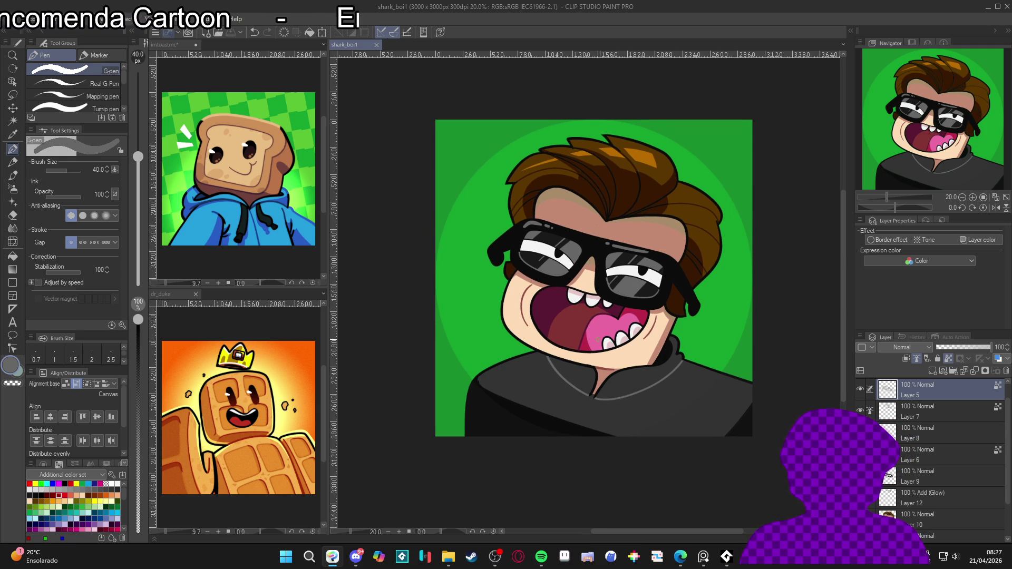
pyautogui.hscroll(1, 631, 343)
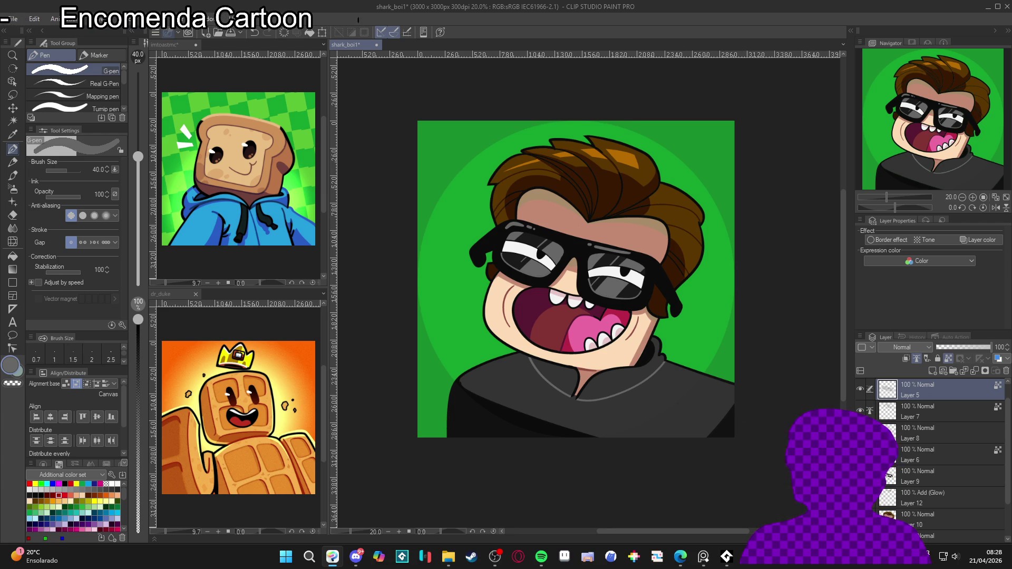
pyautogui.click(910, 522)
# Step: Try auto-selecting the sweater collar, clear it, and enlarge the pen size
pyautogui.press('w')
pyautogui.click(557, 377)
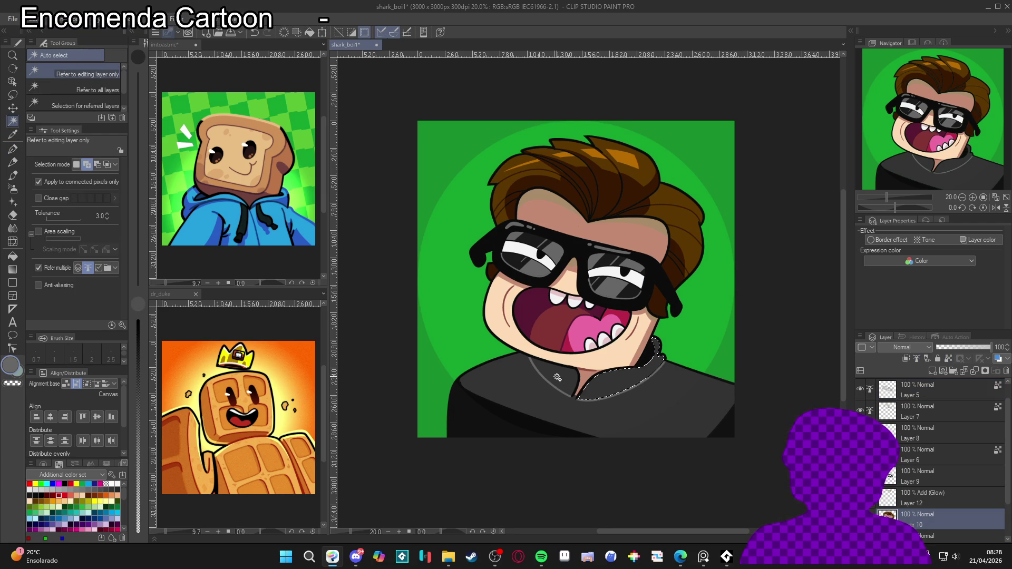
pyautogui.hotkey('ctrl', 'd')
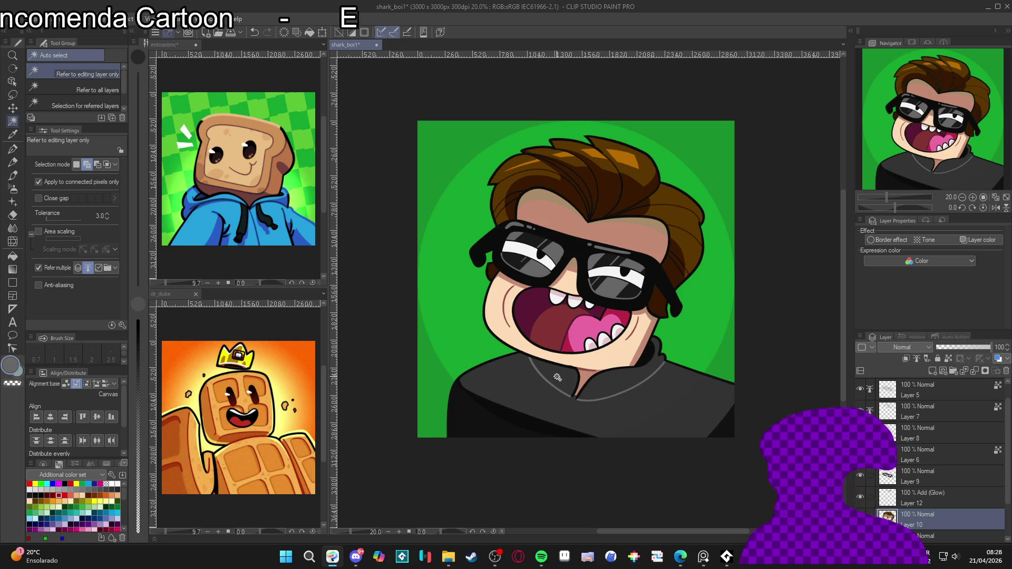
pyautogui.press('p')
pyautogui.moveTo(632, 383); pyautogui.dragTo(641, 390)
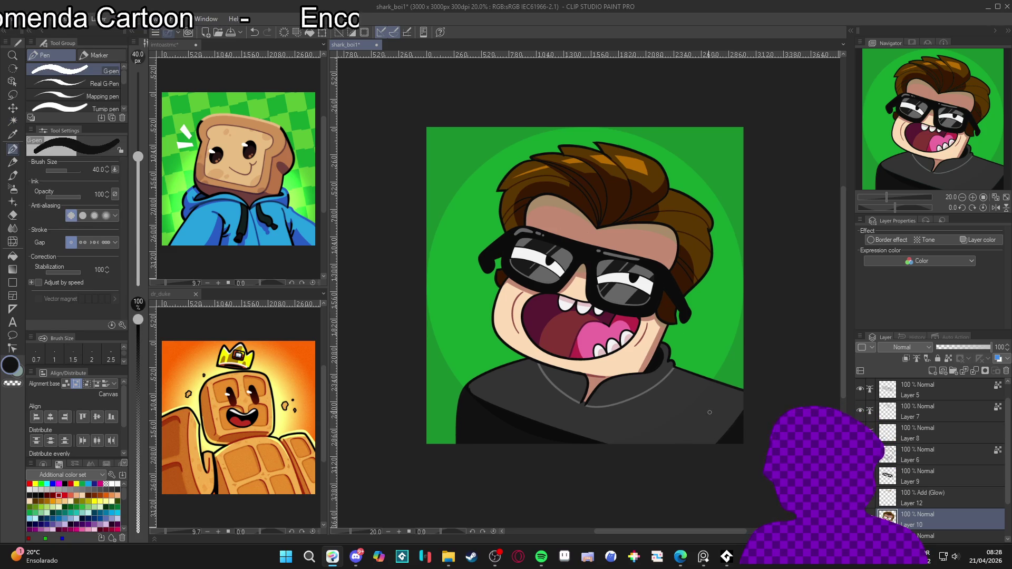
pyautogui.press(']')
pyautogui.press(']')
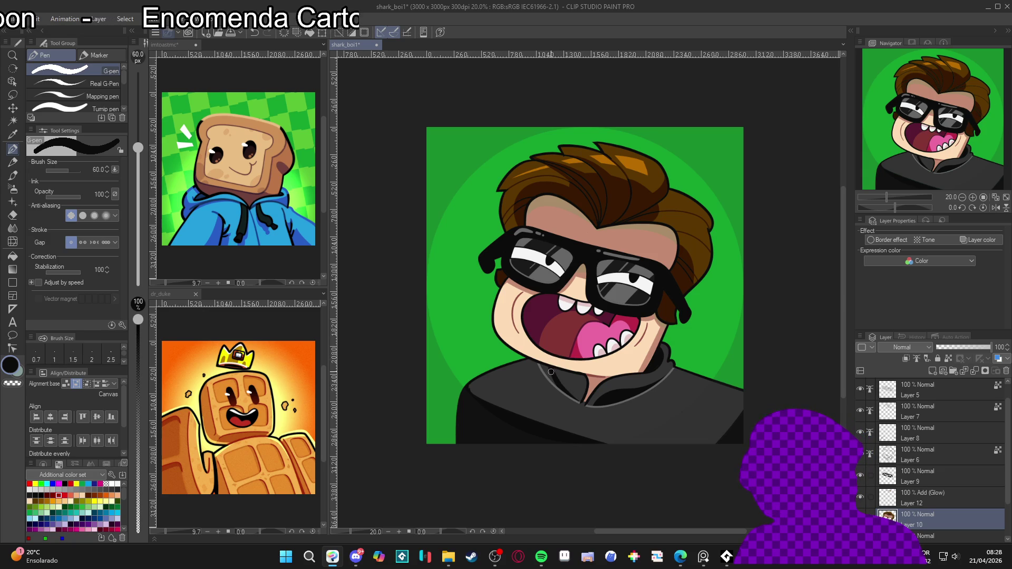
# Step: Rotate the canvas about 45°, reset it upright, and save the avatar file
pyautogui.press('g')
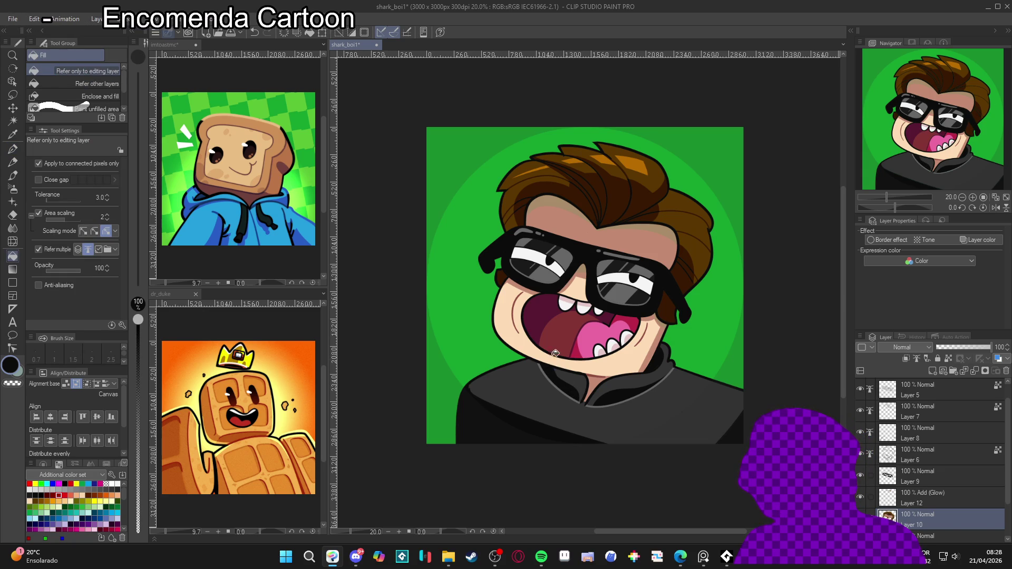
pyautogui.press('p')
pyautogui.press('r')
pyautogui.moveTo(579, 373)
pyautogui.mouseDown()
pyautogui.moveTo(547, 384)
pyautogui.moveTo(506, 279)
pyautogui.mouseUp()
pyautogui.press('p')
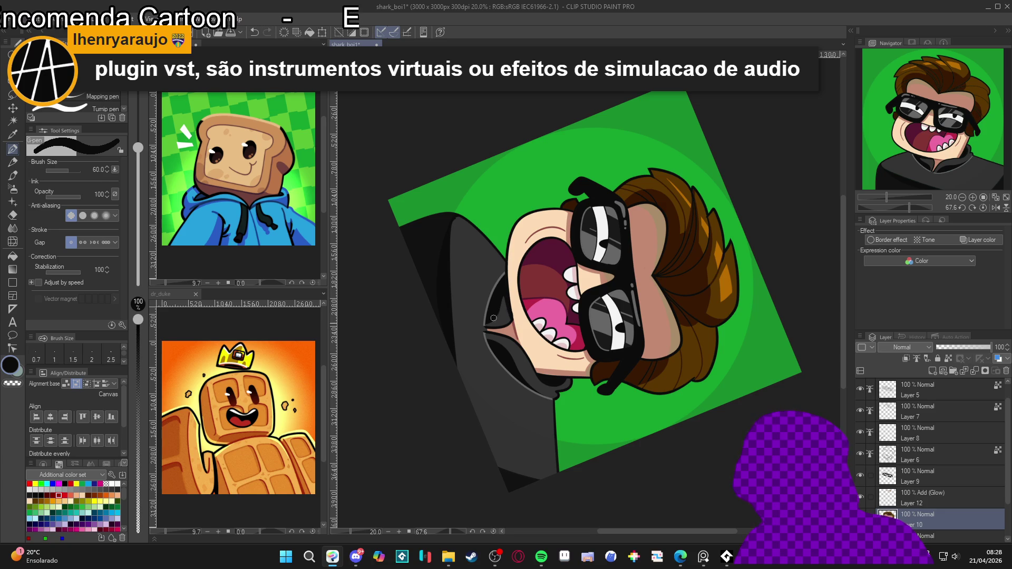
pyautogui.hotkey('ctrl', '0')
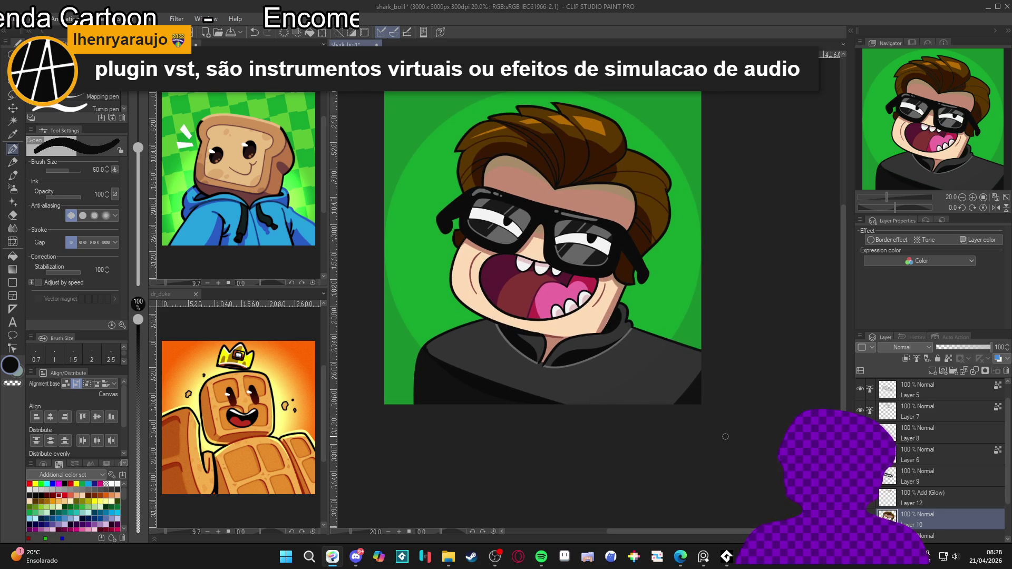
pyautogui.hotkey('ctrl', 's')
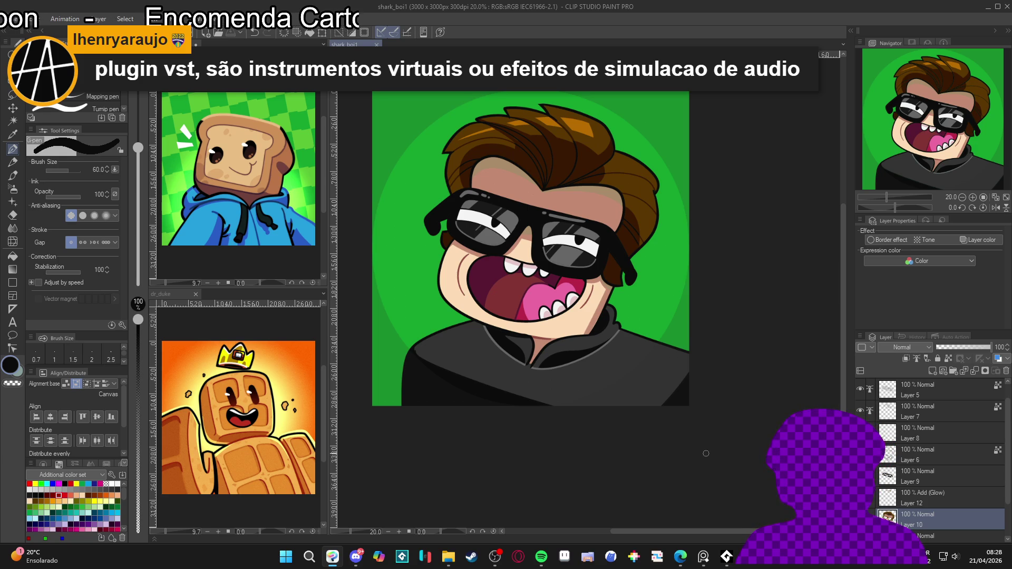
# Step: Reframe the portrait and switch to Auto select to mark out the face's skin
pyautogui.scroll(3, 704, 464)
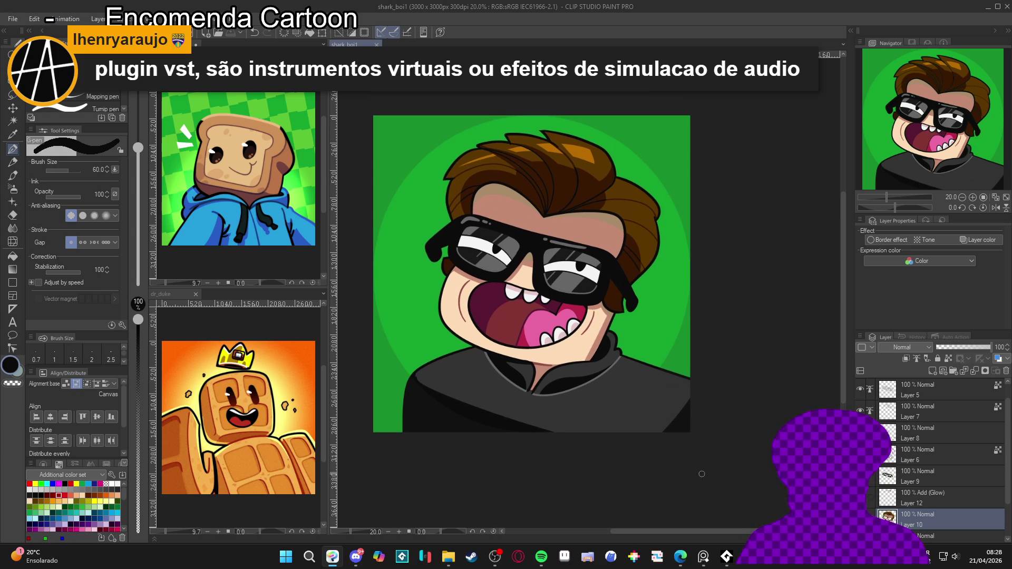
pyautogui.scroll(1, 697, 468)
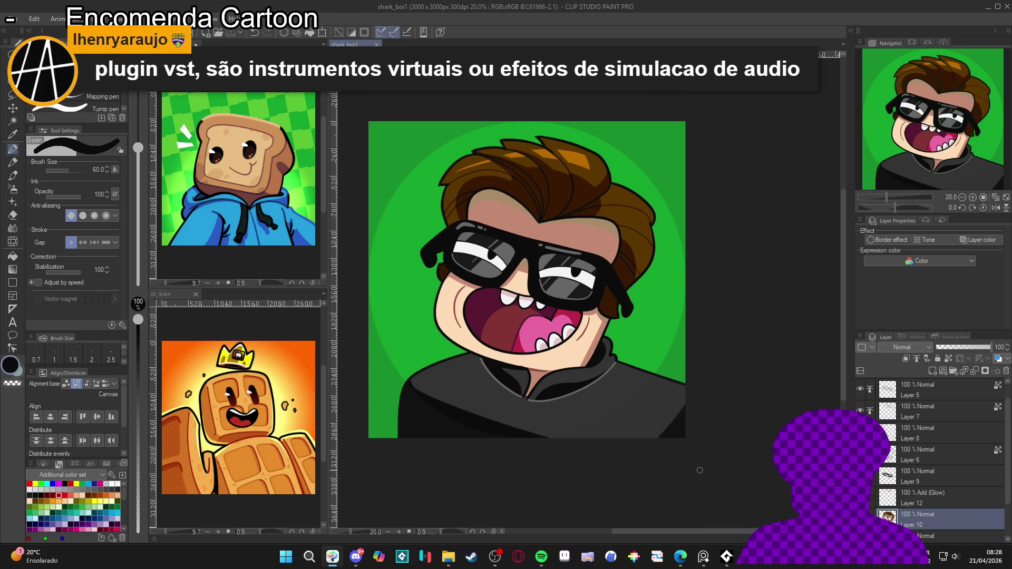
pyautogui.moveTo(697, 461); pyautogui.dragTo(702, 469)
pyautogui.scroll(1, 703, 469)
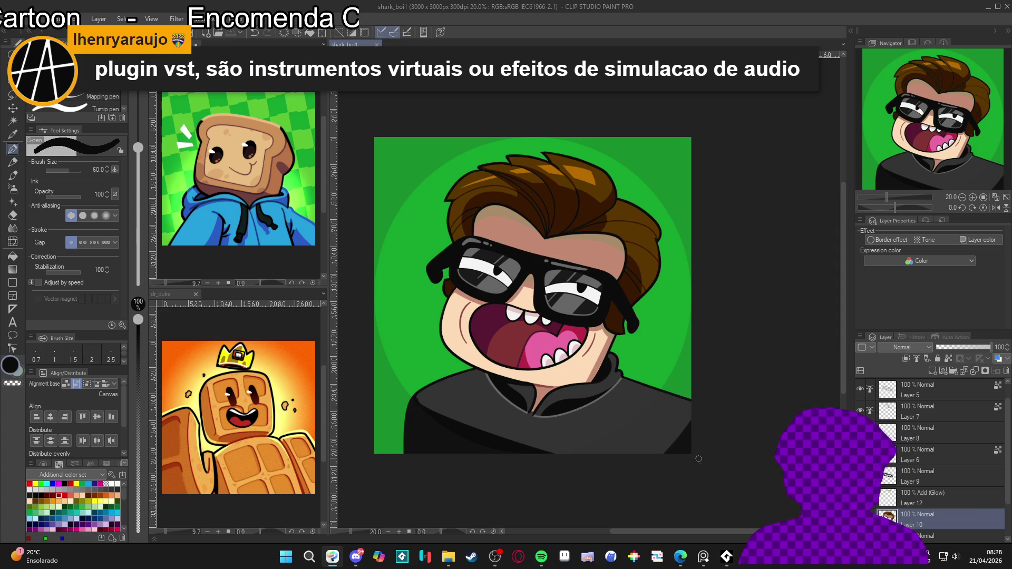
pyautogui.moveTo(705, 465); pyautogui.dragTo(734, 466)
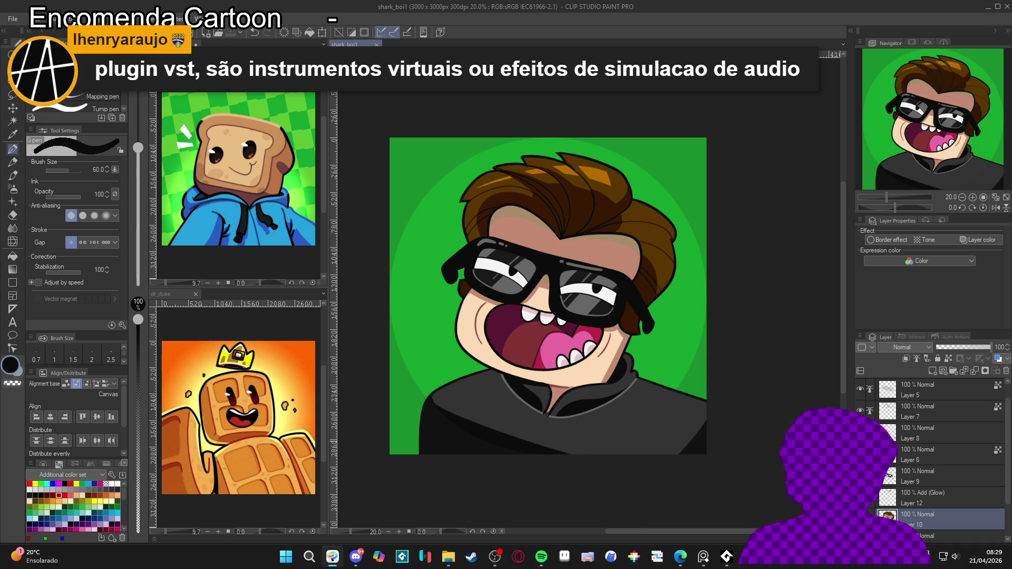
pyautogui.hscroll(-1, 748, 469)
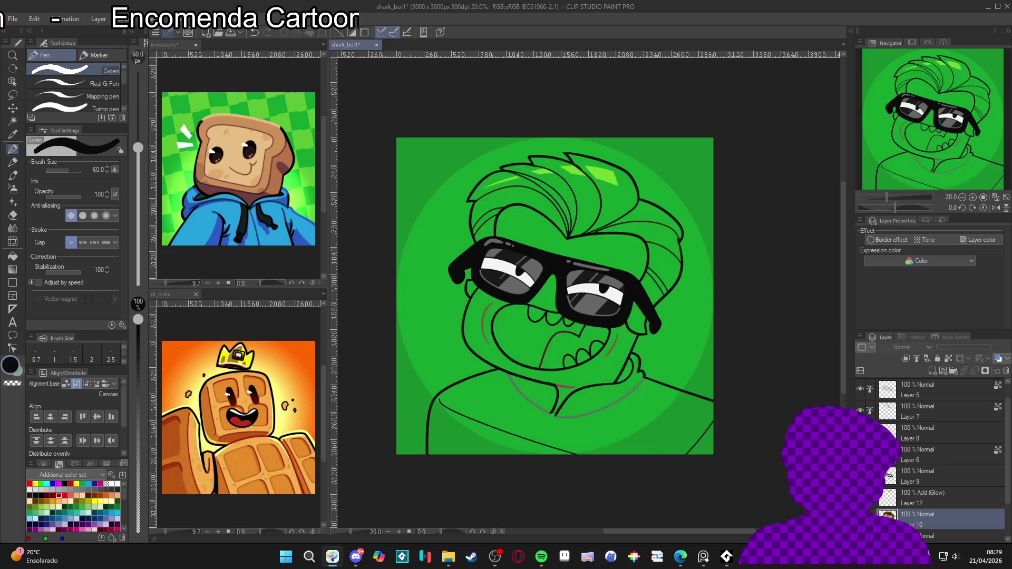
pyautogui.press('w')
pyautogui.click(490, 306)
pyautogui.click(552, 306)
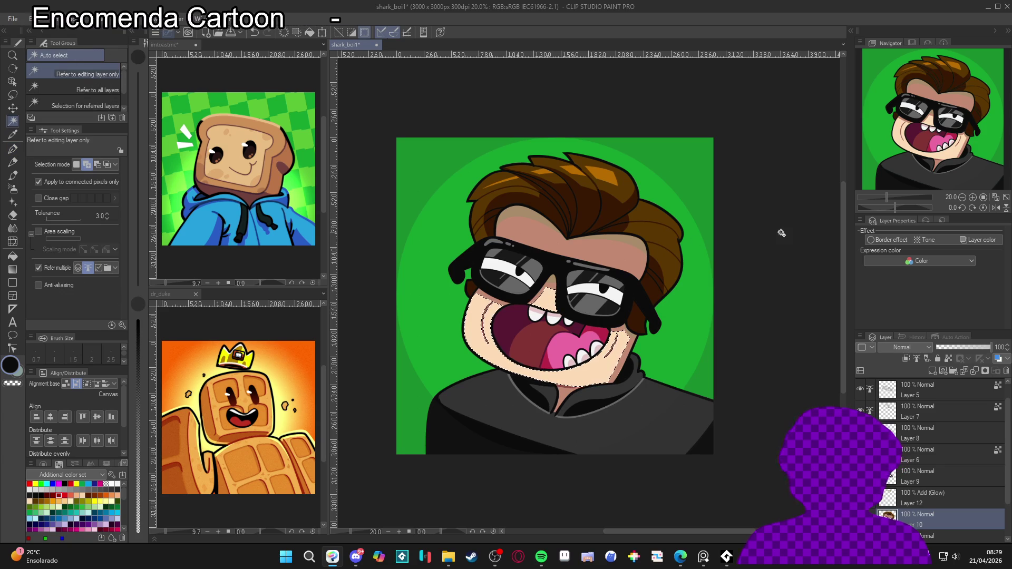
pyautogui.hotkey('ctrl', 'd')
pyautogui.press('b')
pyautogui.keyDown('alt'); pyautogui.click(616, 247); pyautogui.keyUp('alt')
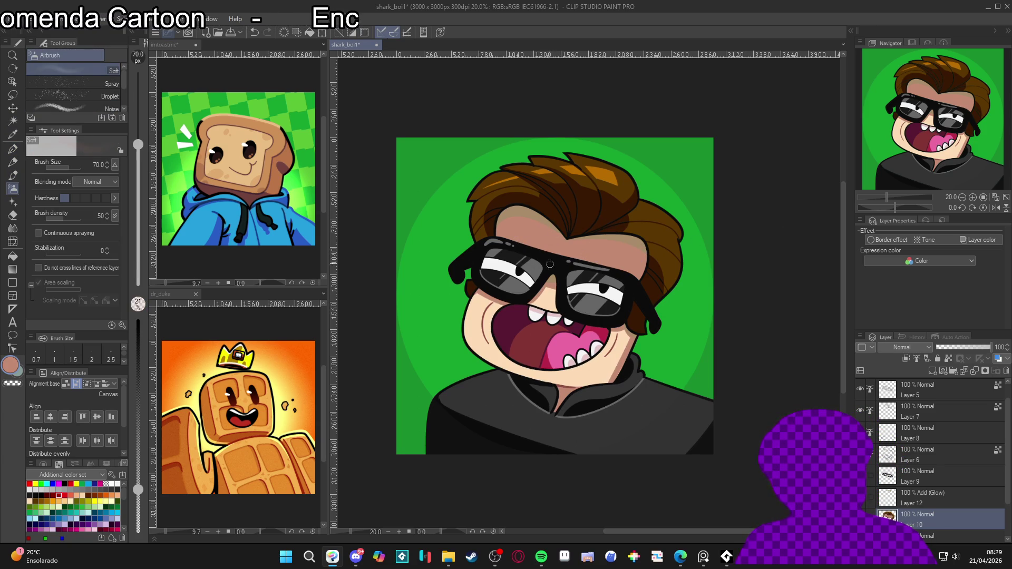
pyautogui.moveTo(558, 285)
pyautogui.mouseDown()
pyautogui.moveTo(538, 278)
pyautogui.moveTo(527, 290)
pyautogui.mouseUp()
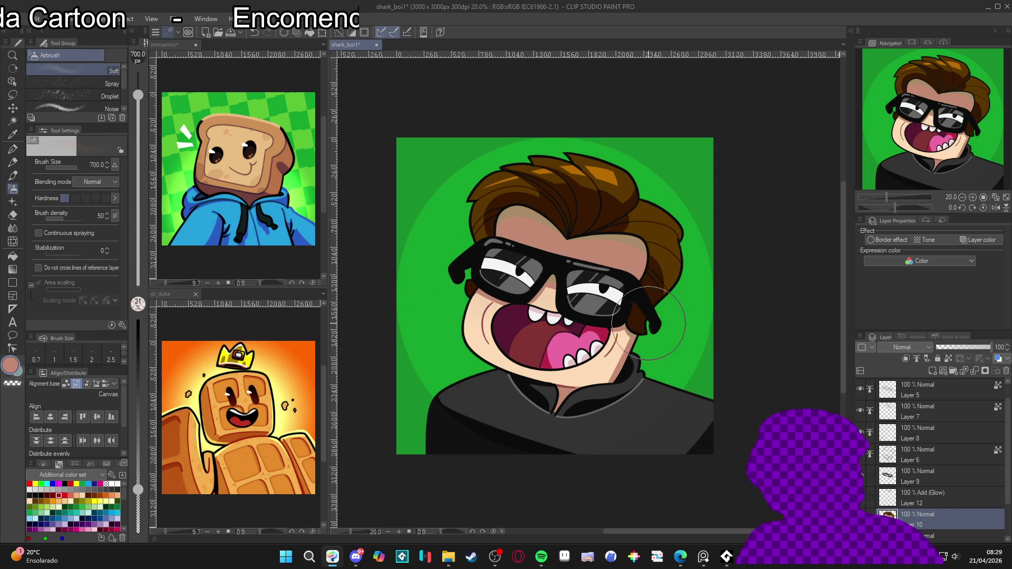
pyautogui.moveTo(698, 329); pyautogui.dragTo(704, 295)
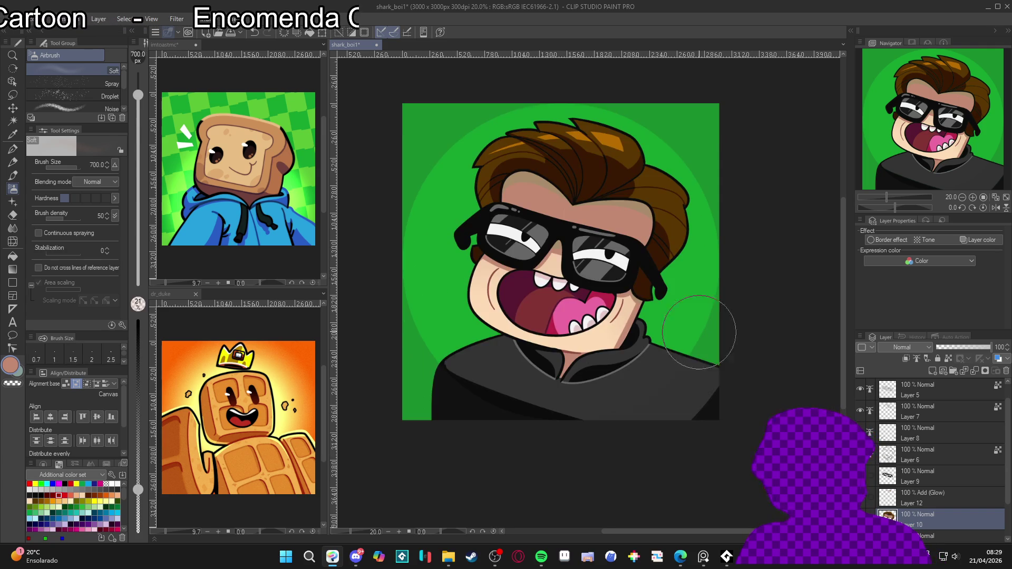
pyautogui.press('b')
pyautogui.press('b')
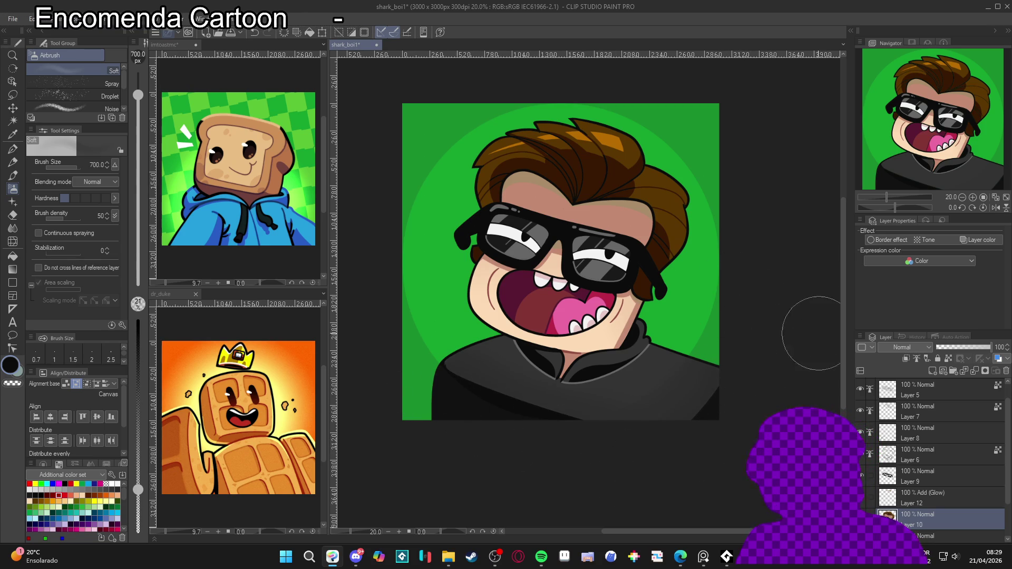
pyautogui.moveTo(806, 390); pyautogui.dragTo(737, 398)
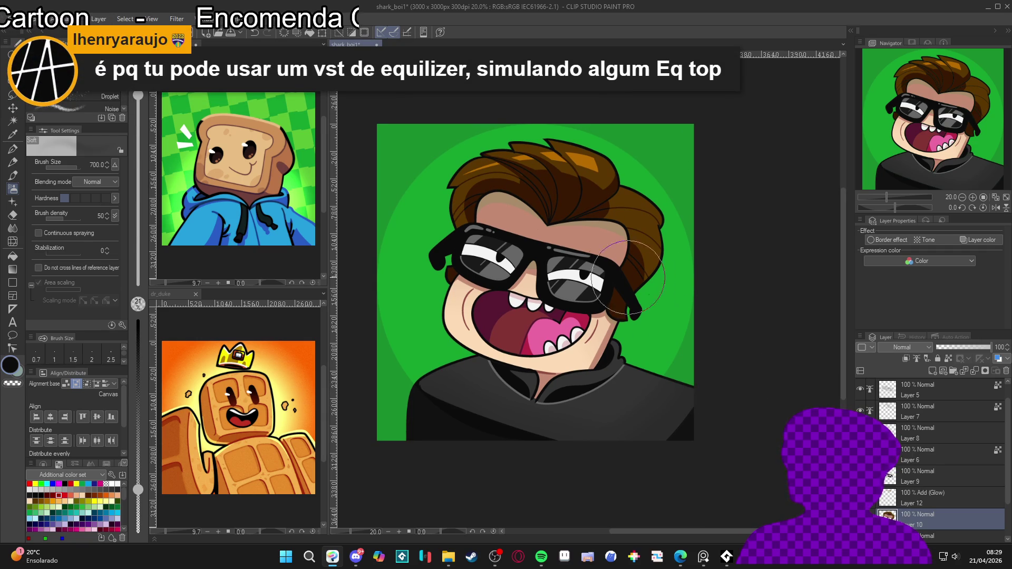
pyautogui.press('w')
pyautogui.click(555, 202)
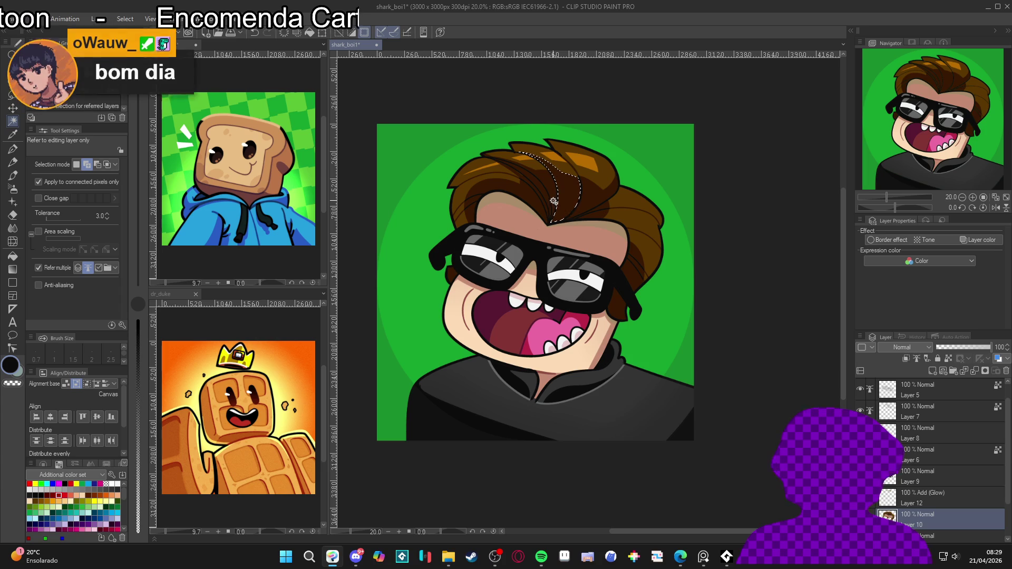
pyautogui.click(538, 198)
pyautogui.click(602, 210)
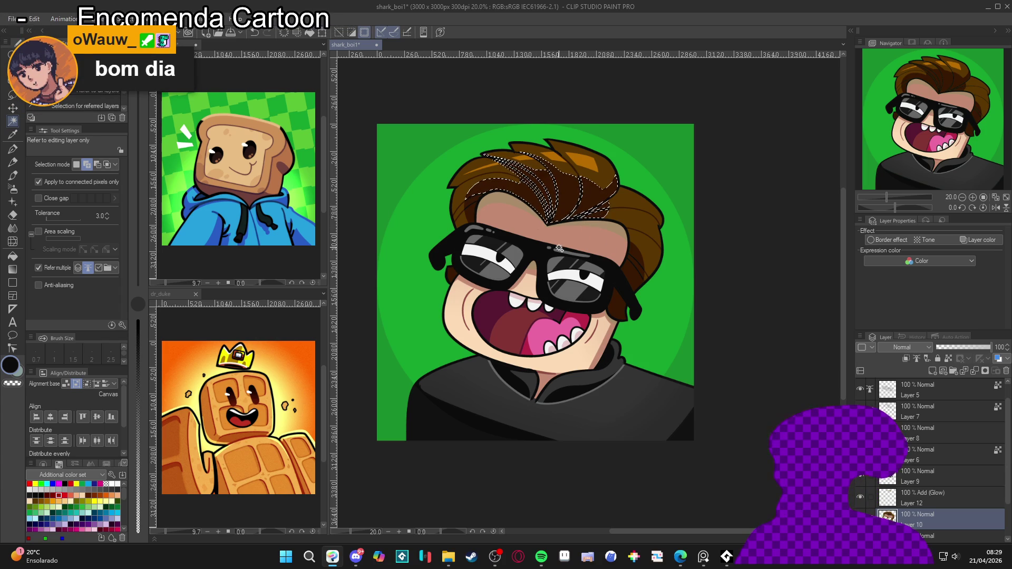
pyautogui.hotkey('ctrl', 'd')
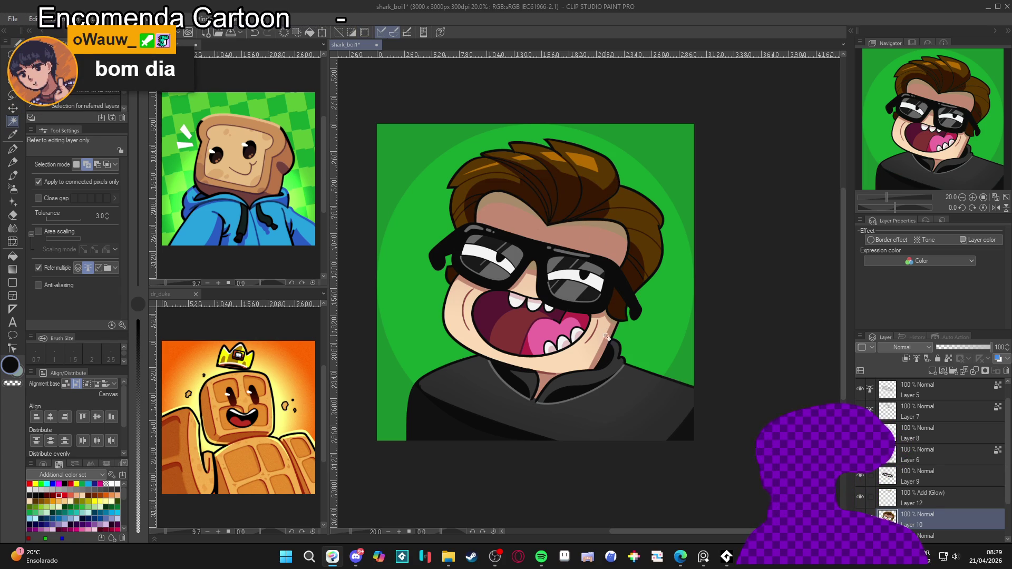
pyautogui.press('p')
pyautogui.moveTo(612, 364); pyautogui.dragTo(616, 379)
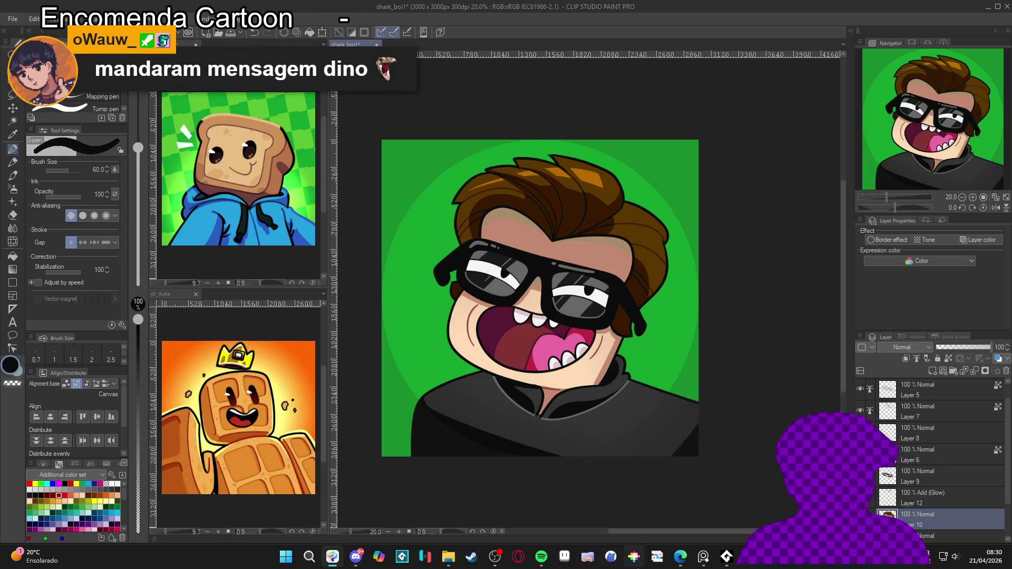
# Step: Leave Clip Studio Paint briefly, then bring Edge forward on the Fiverr pixel-art gig page
pyautogui.moveTo(680, 556)
pyautogui.click(634, 510)
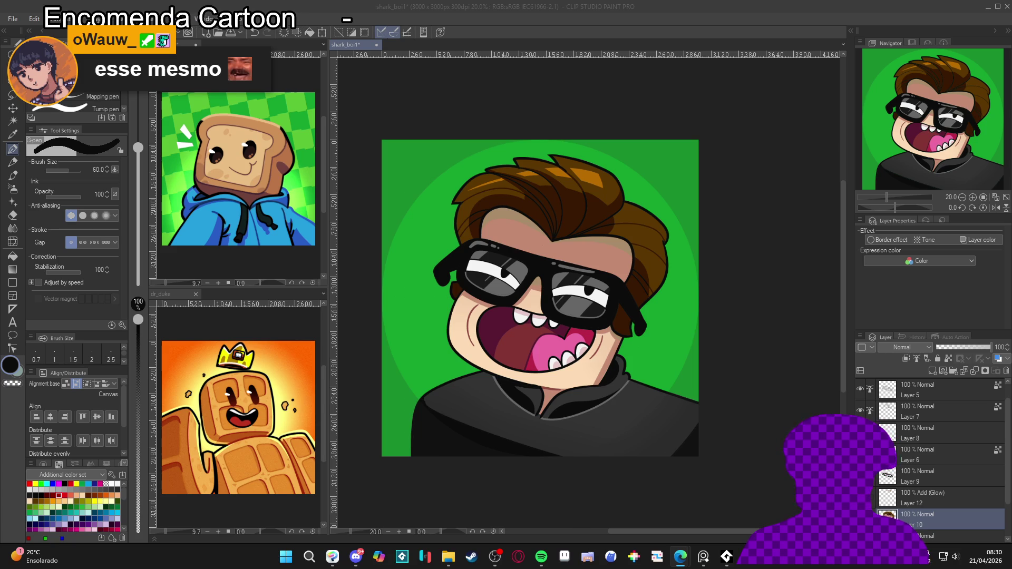
pyautogui.click(715, 5)
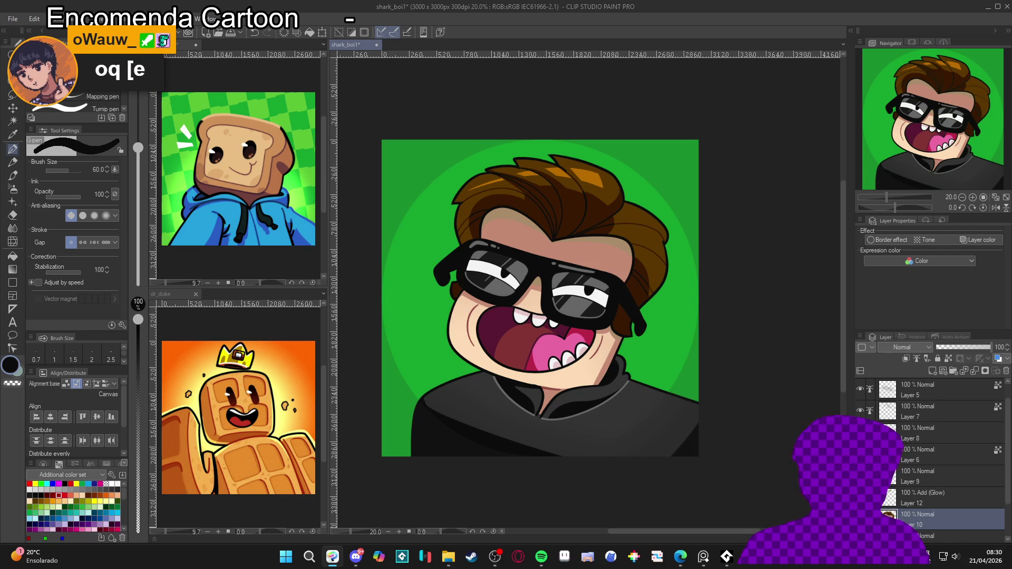
pyautogui.moveTo(680, 556)
pyautogui.click(653, 524)
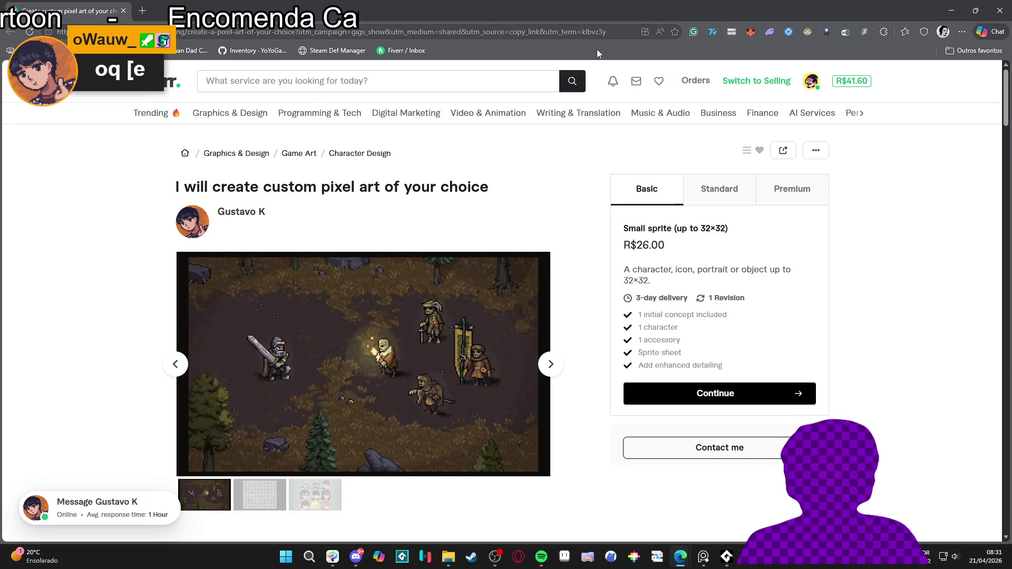
# Step: Open the top client conversation in the Fiverr inbox and follow its itch.io link into a new tab
pyautogui.click(635, 89)
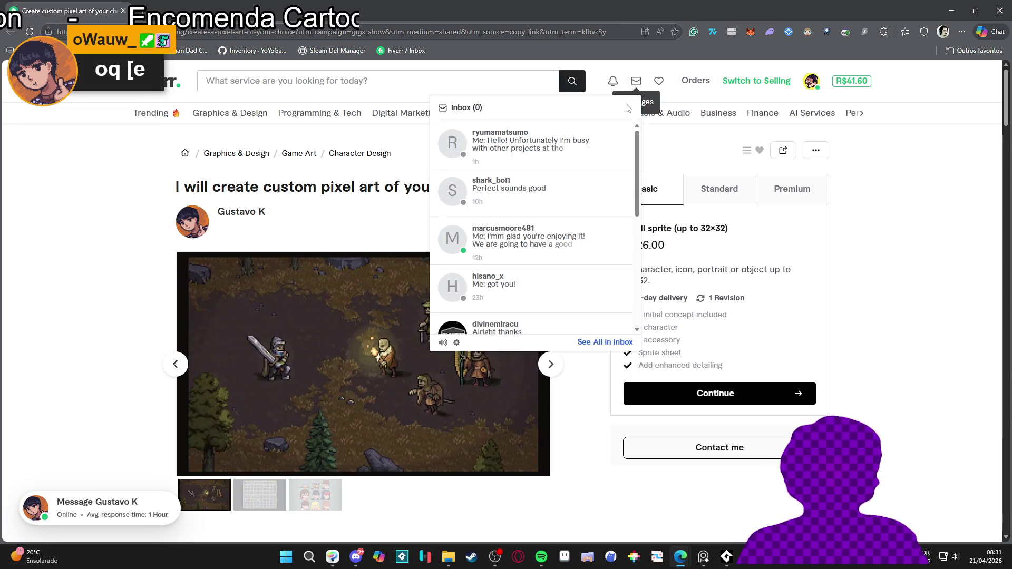
pyautogui.click(602, 160)
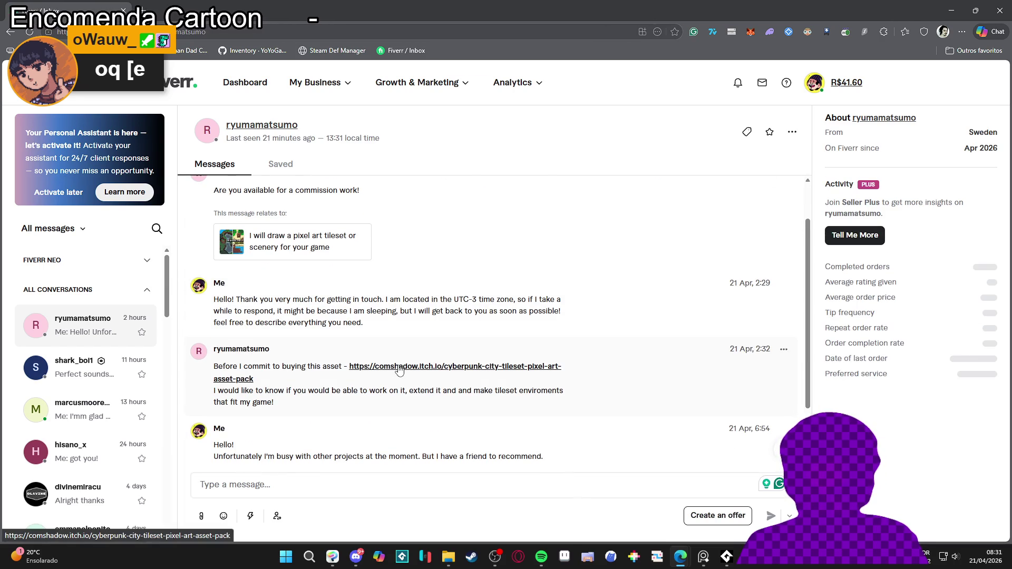
pyautogui.click(400, 371)
pyautogui.click(626, 367)
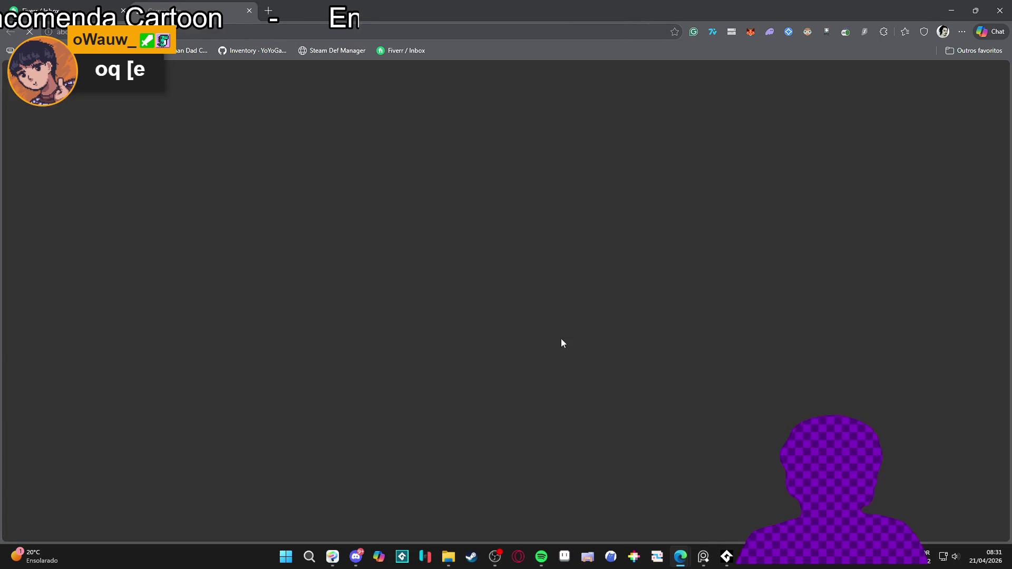
# Step: Scroll through the Cyberpunk City Tileset preview sheets and feature list, then back up to the $3.99 title
pyautogui.scroll(-5, 365, 273)
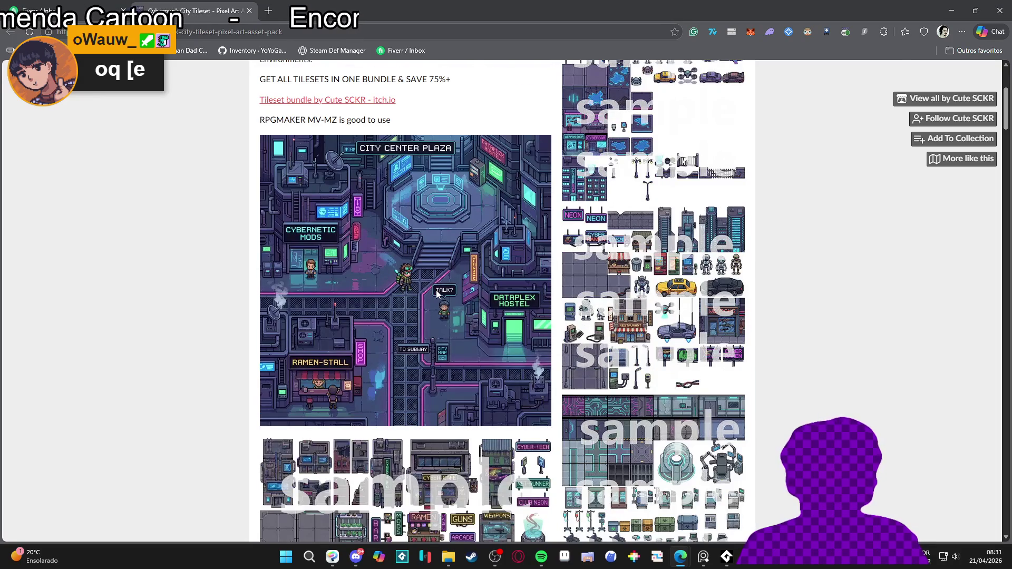
pyautogui.scroll(-3, 475, 289)
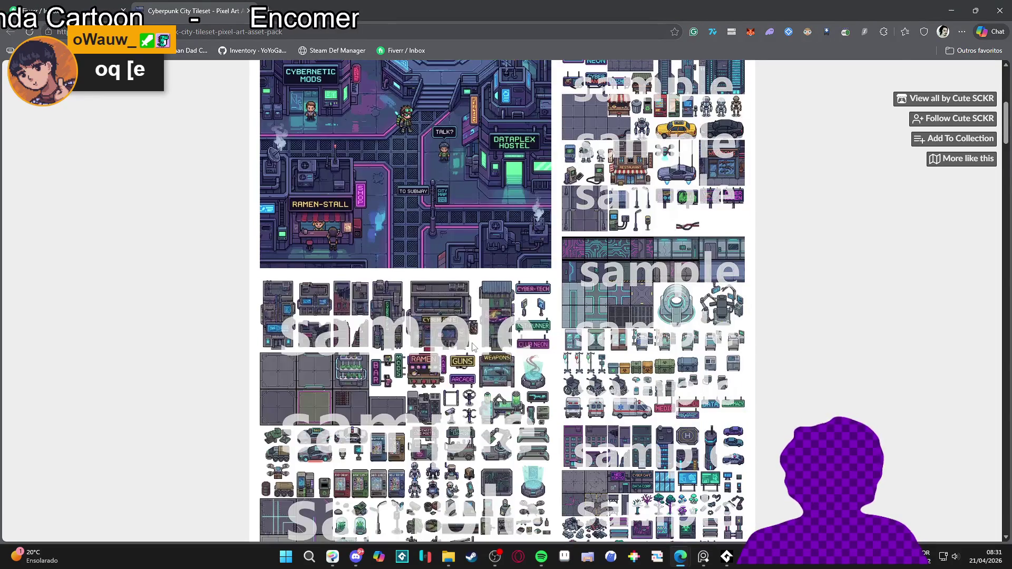
pyautogui.scroll(3, 473, 346)
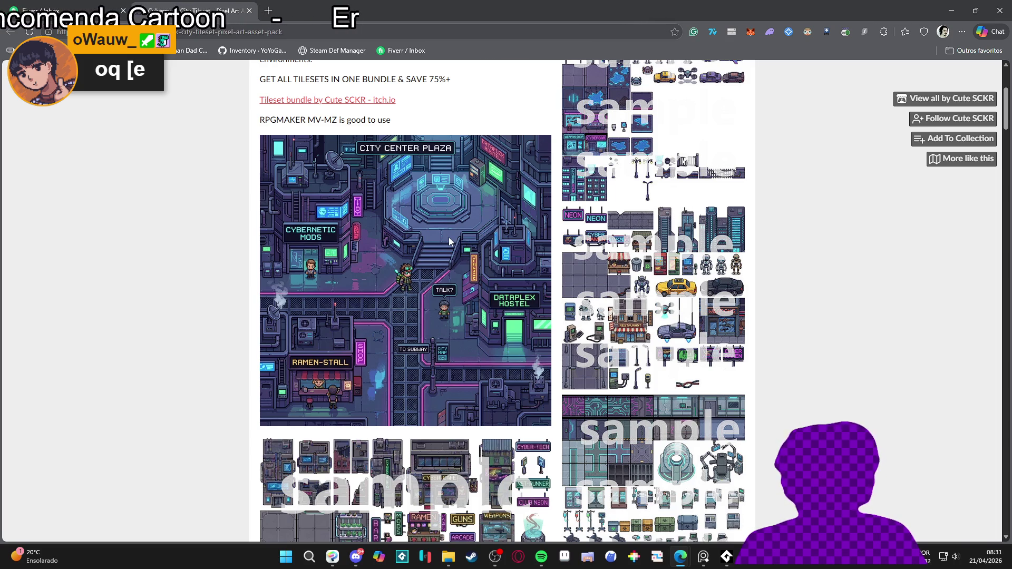
pyautogui.scroll(-8, 449, 240)
pyautogui.scroll(-2, 469, 265)
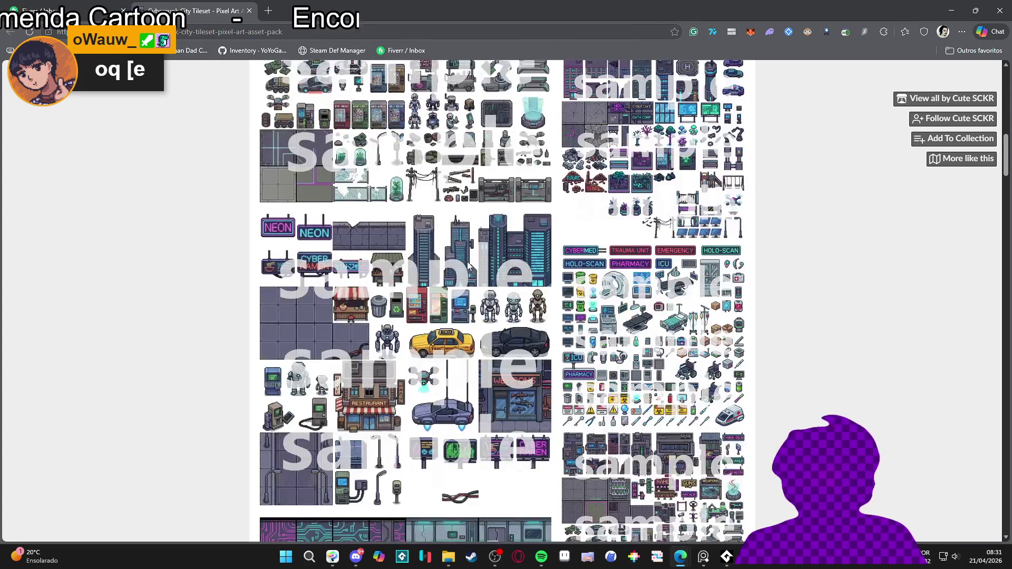
pyautogui.scroll(-4, 469, 265)
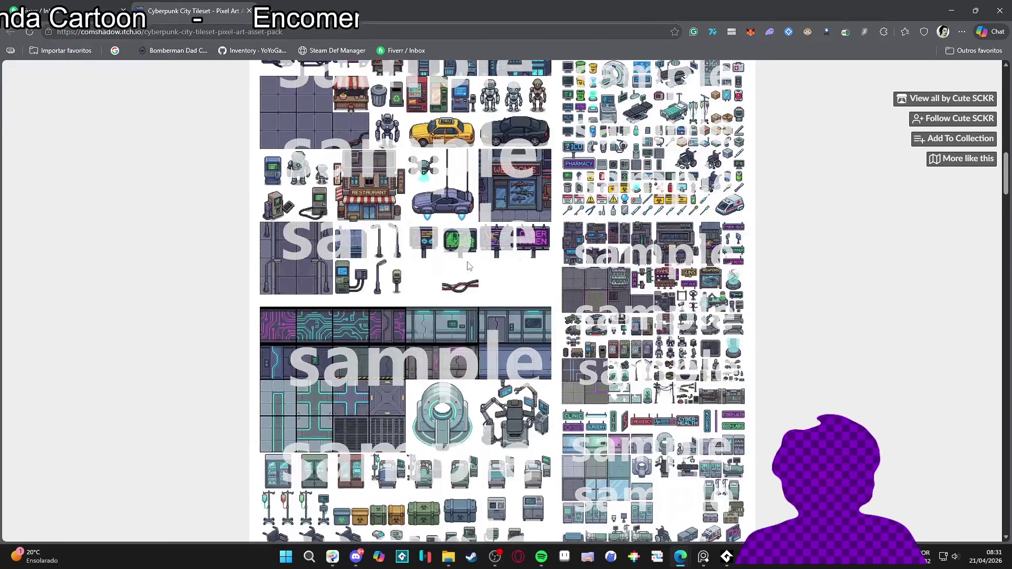
pyautogui.scroll(-2, 468, 266)
pyautogui.scroll(-8, 469, 265)
pyautogui.scroll(-7, 469, 265)
pyautogui.scroll(-4, 468, 265)
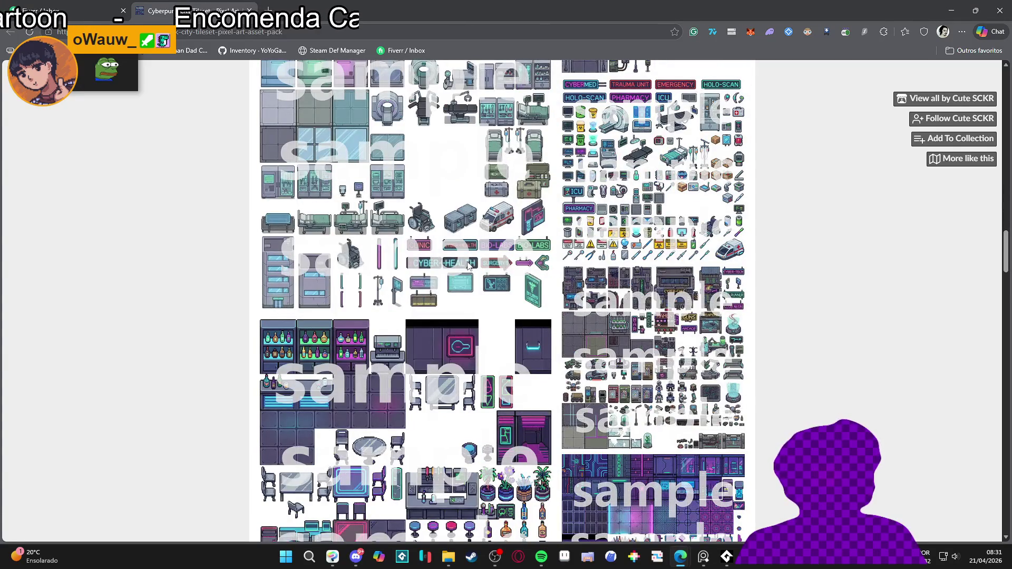
pyautogui.scroll(-10, 469, 265)
pyautogui.scroll(-5, 469, 265)
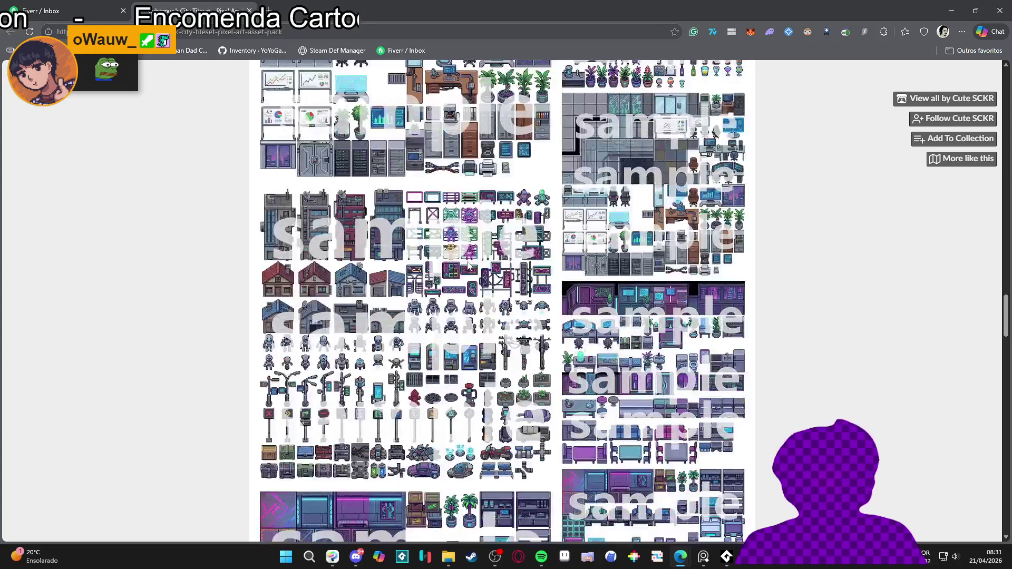
pyautogui.scroll(-4, 469, 265)
pyautogui.scroll(-12, 468, 265)
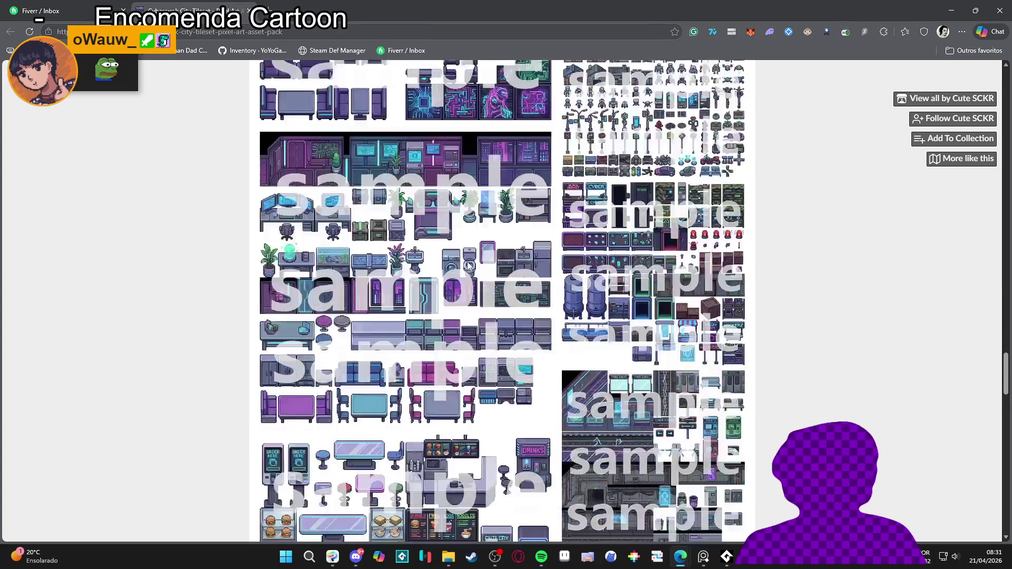
pyautogui.scroll(-15, 468, 265)
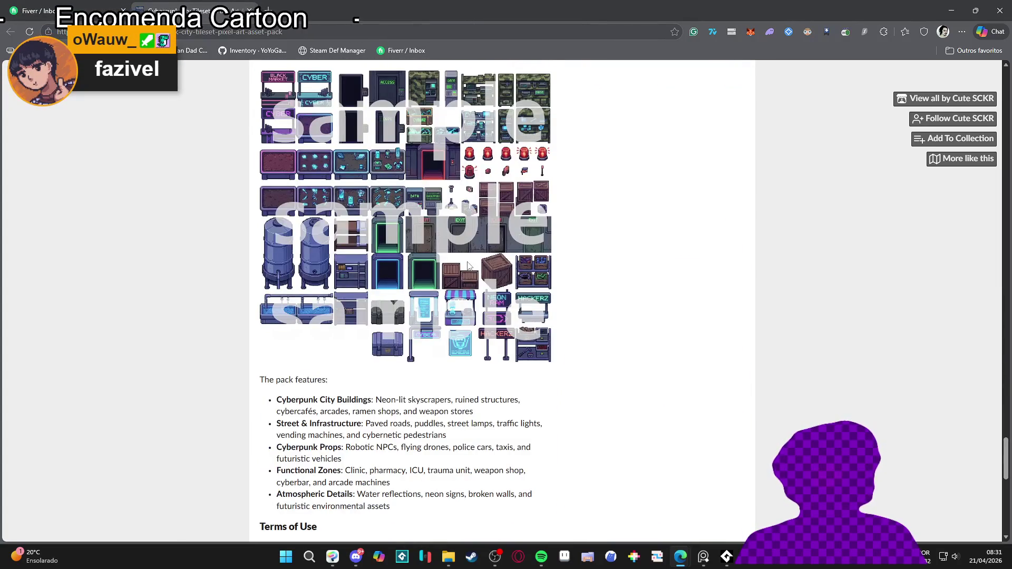
pyautogui.scroll(-3, 469, 266)
pyautogui.scroll(20, 578, 456)
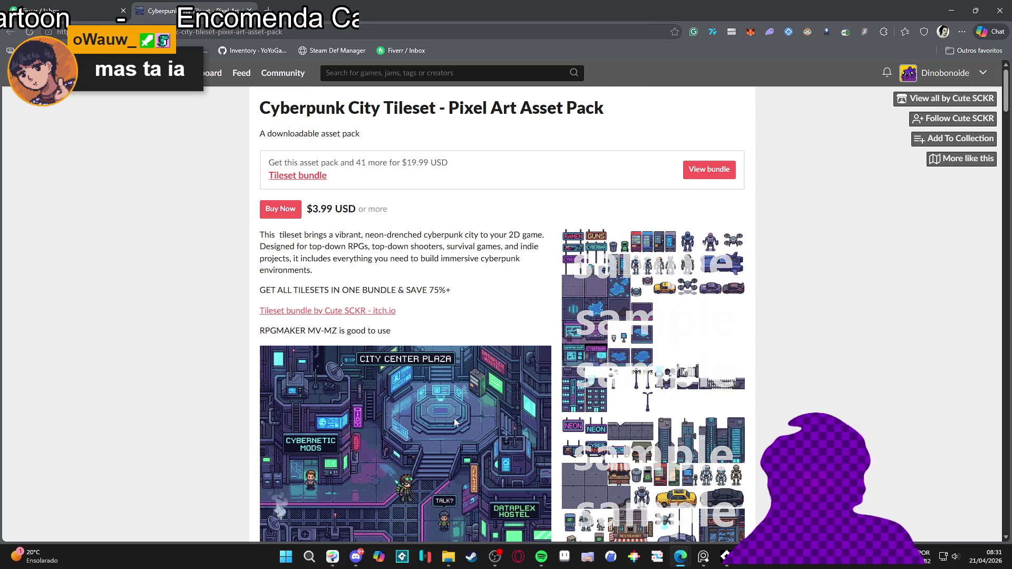
pyautogui.scroll(-3, 321, 480)
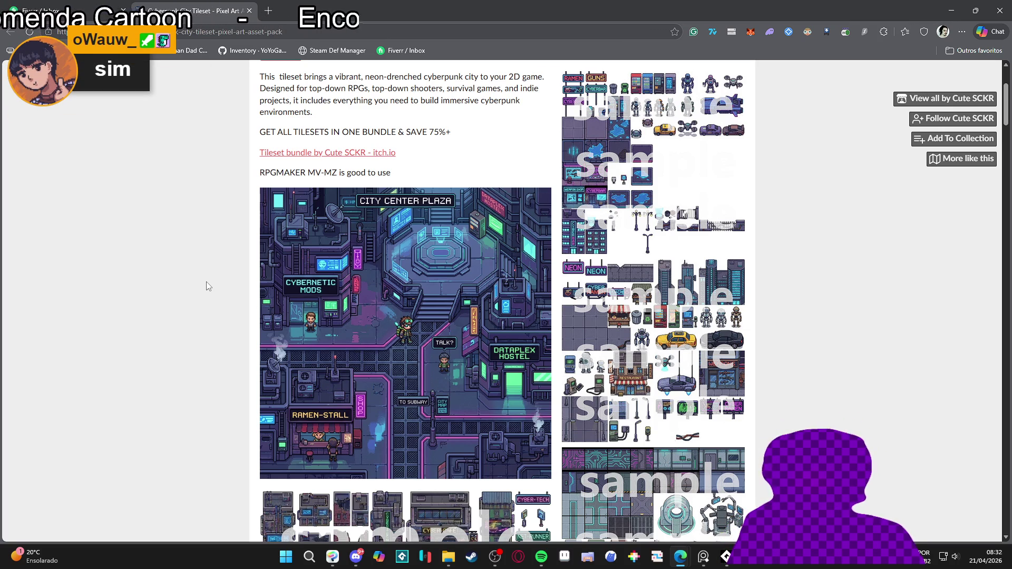
pyautogui.scroll(-8, 504, 341)
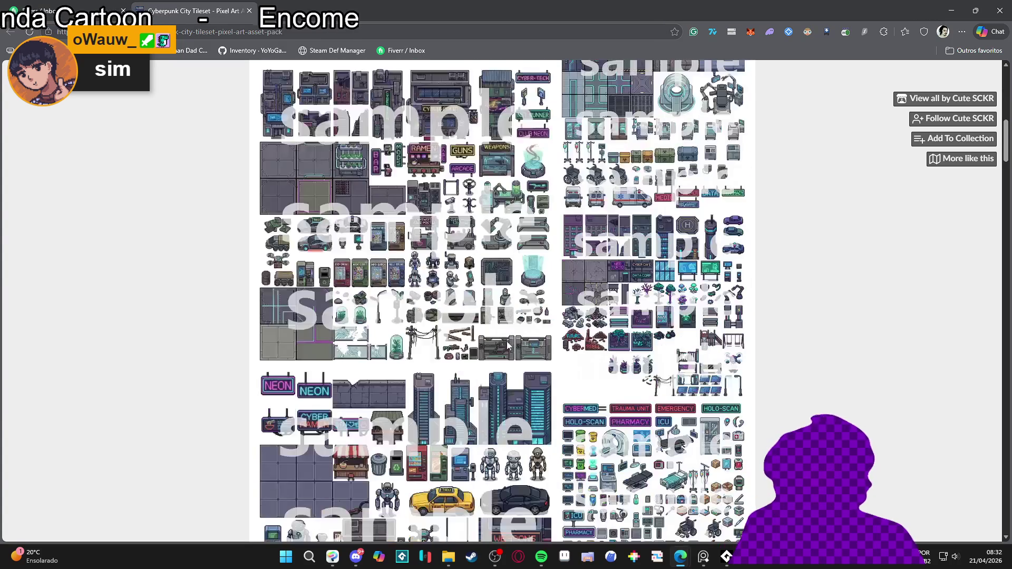
pyautogui.scroll(-3, 507, 340)
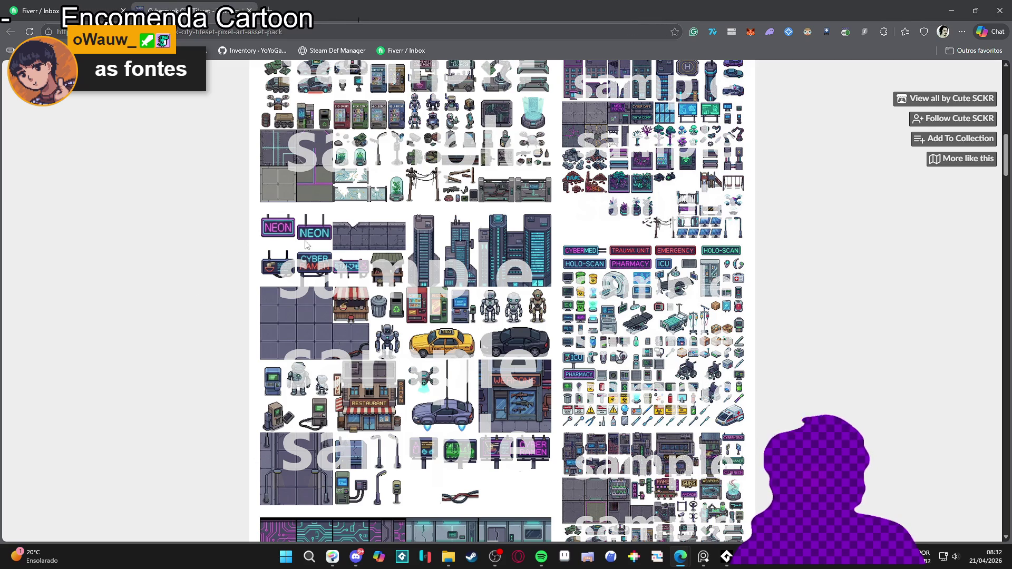
pyautogui.scroll(-4, 221, 273)
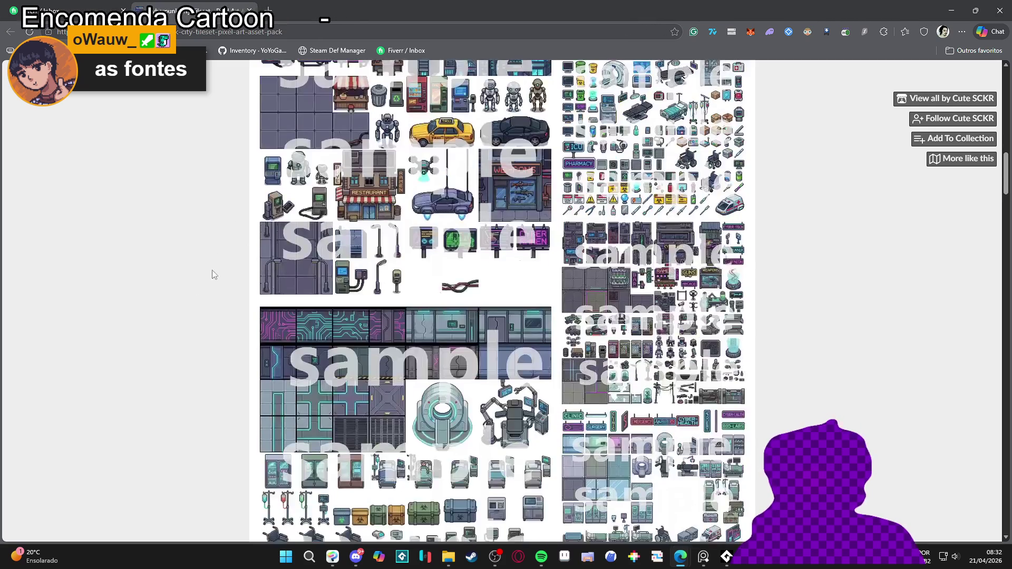
pyautogui.scroll(-4, 184, 272)
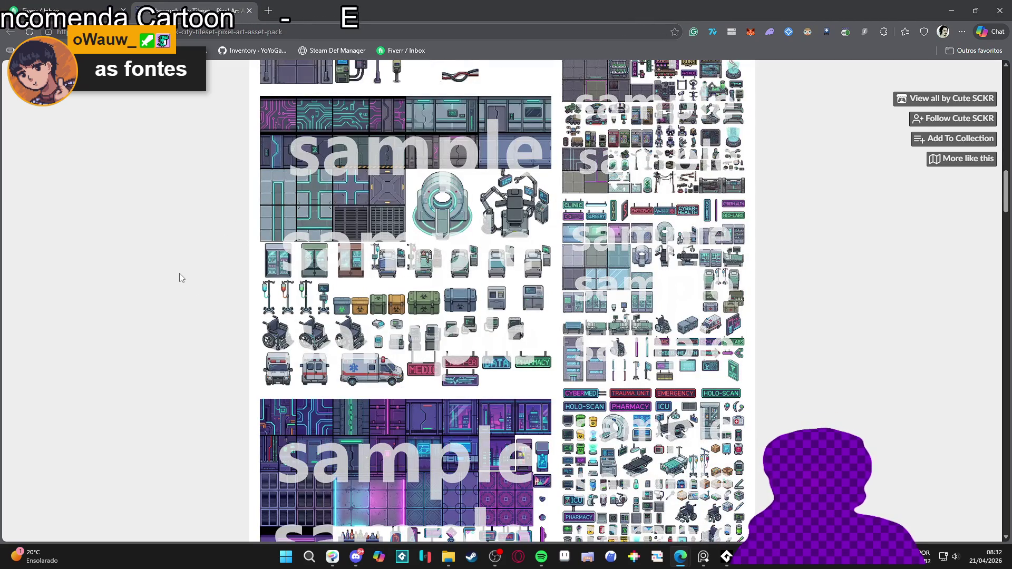
pyautogui.scroll(-3, 176, 274)
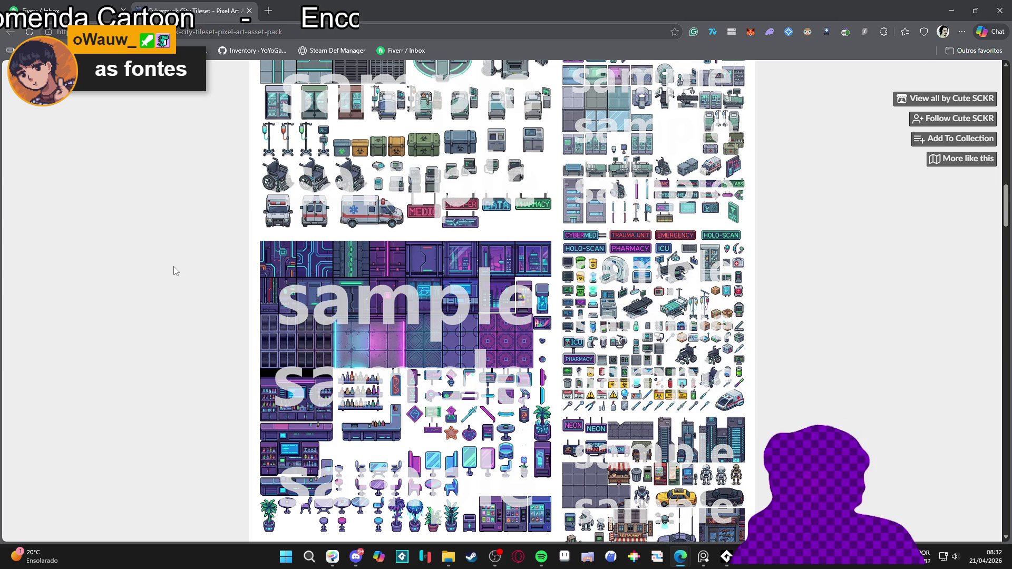
pyautogui.scroll(-4, 172, 266)
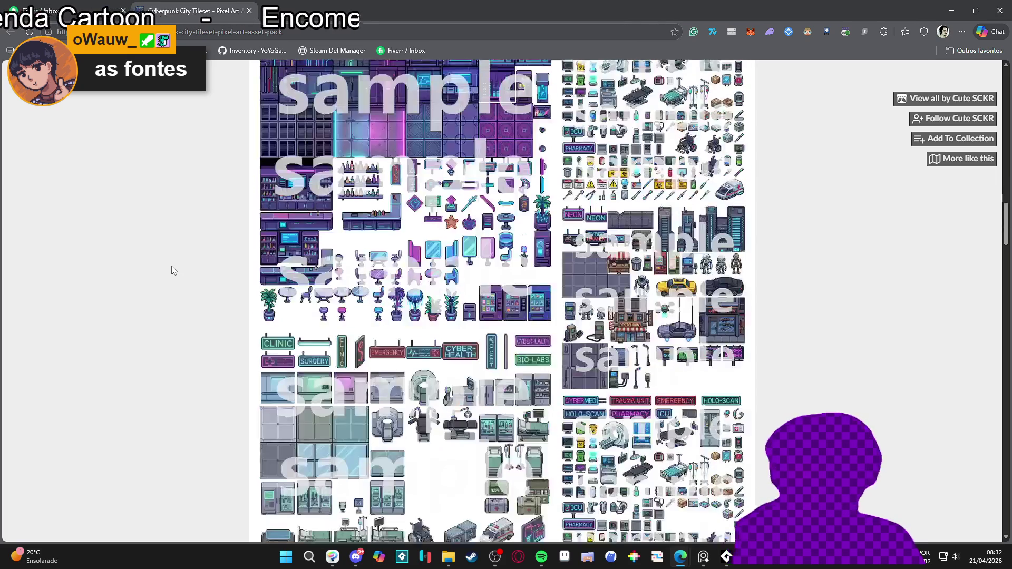
pyautogui.scroll(-10, 172, 267)
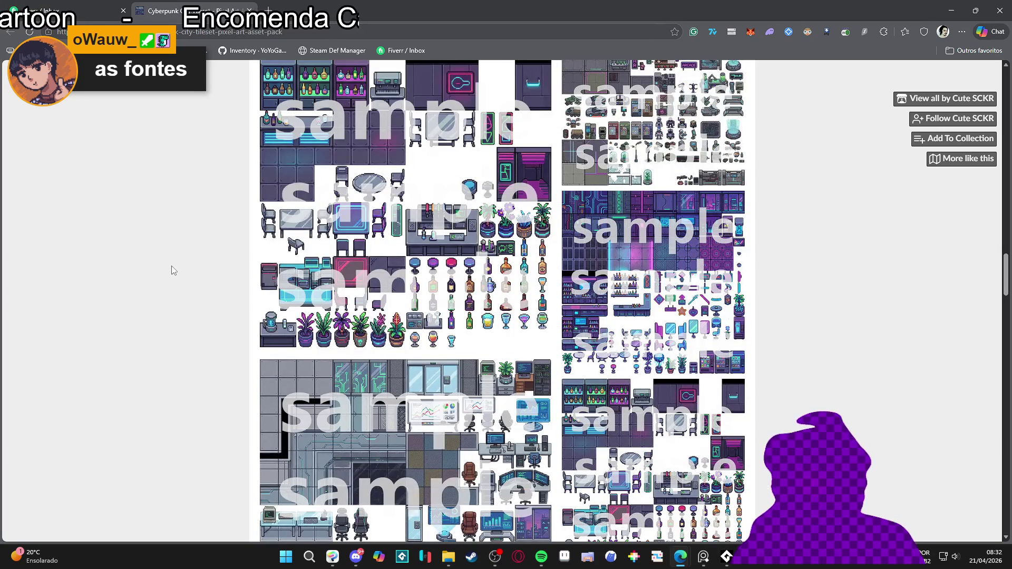
pyautogui.scroll(-3, 172, 271)
pyautogui.scroll(-4, 172, 265)
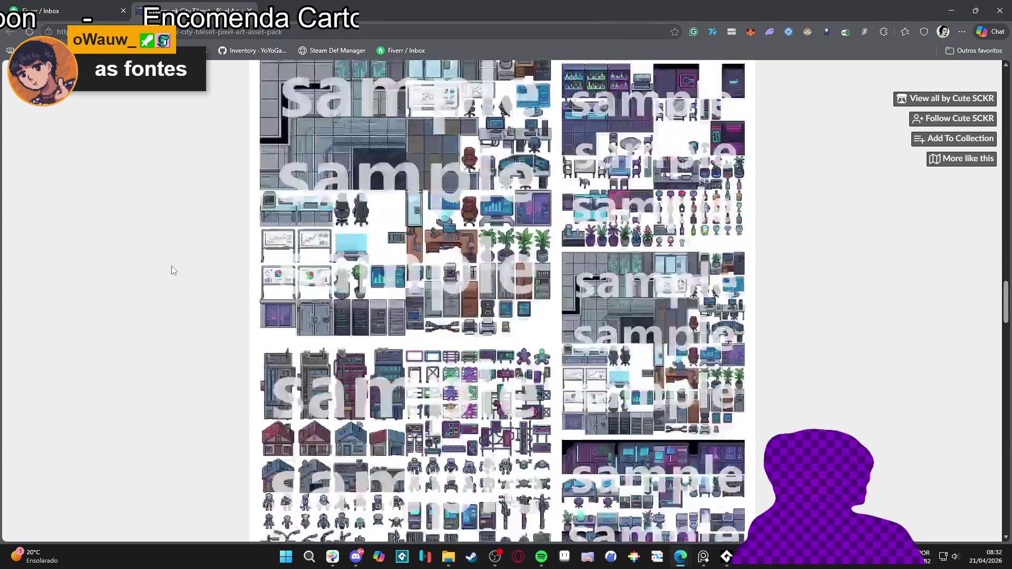
pyautogui.scroll(-4, 171, 264)
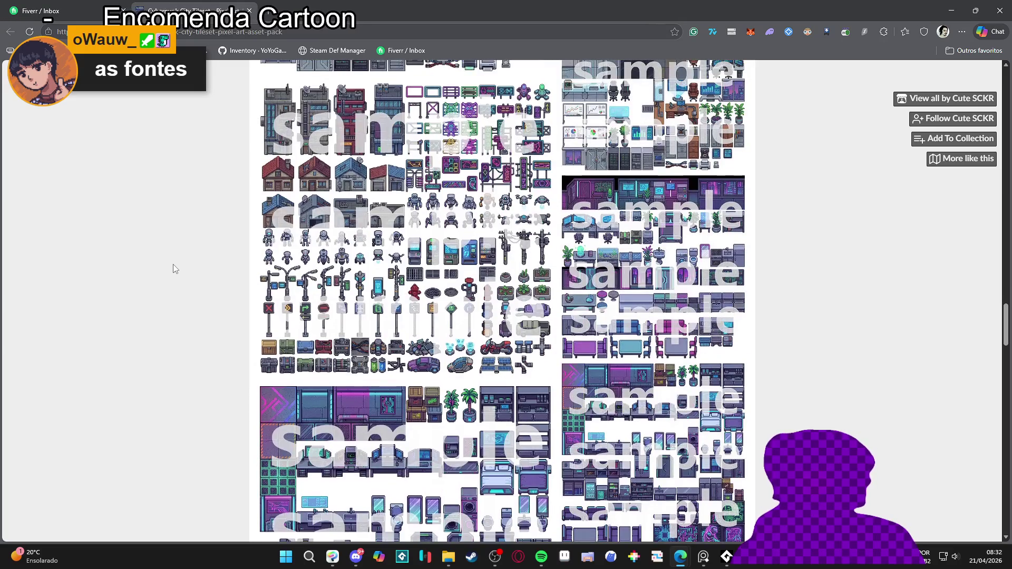
pyautogui.scroll(-8, 173, 269)
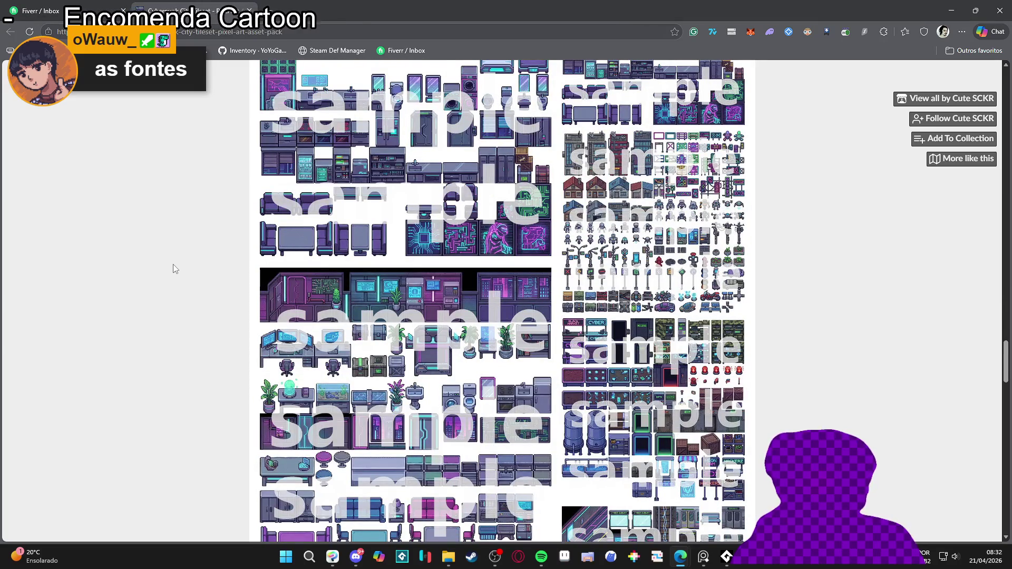
pyautogui.scroll(-8, 174, 269)
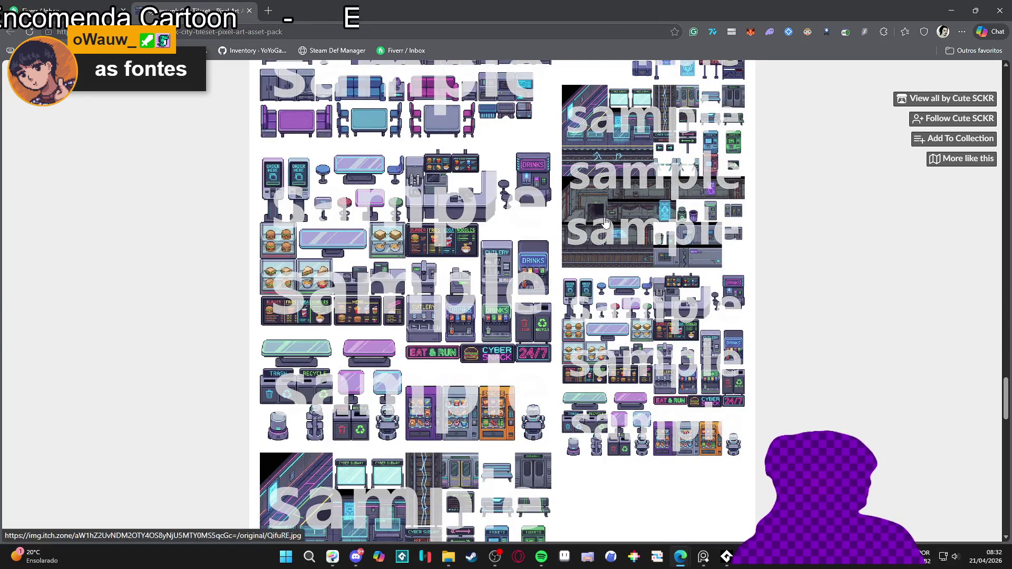
pyautogui.click(605, 223)
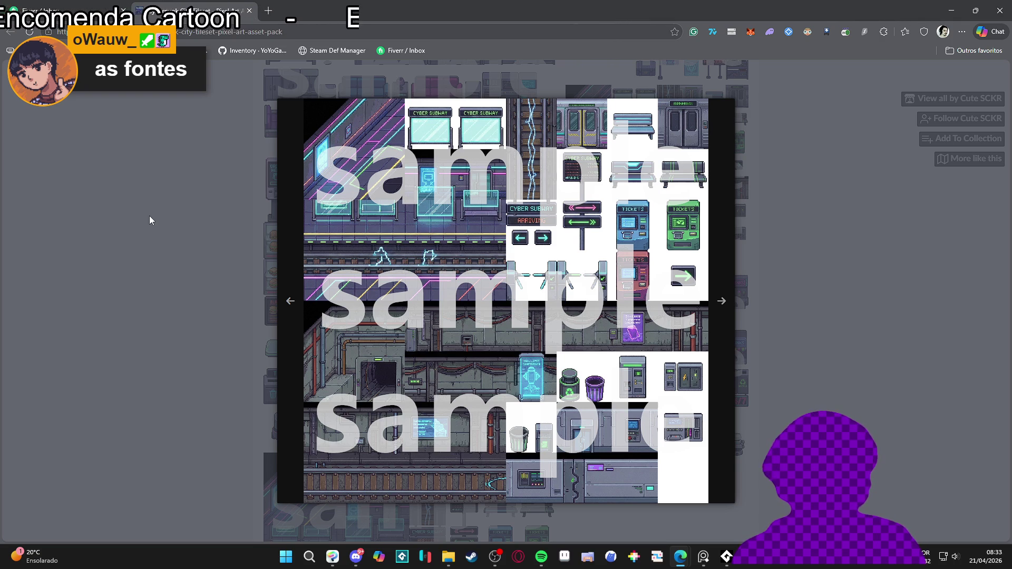
pyautogui.click(150, 216)
pyautogui.scroll(-5, 149, 216)
pyautogui.scroll(-5, 149, 220)
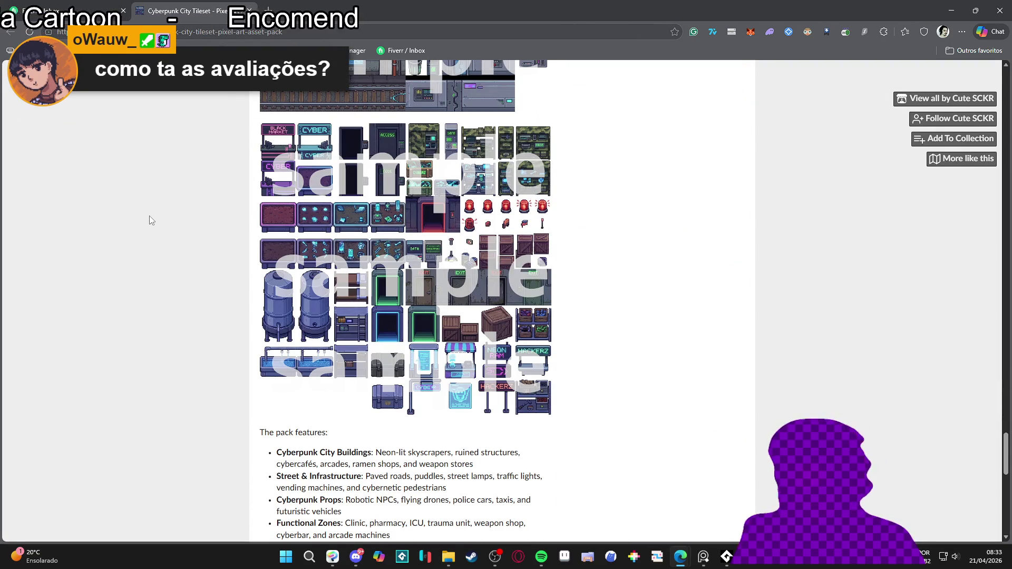
pyautogui.scroll(-12, 150, 220)
pyautogui.scroll(-2, 151, 216)
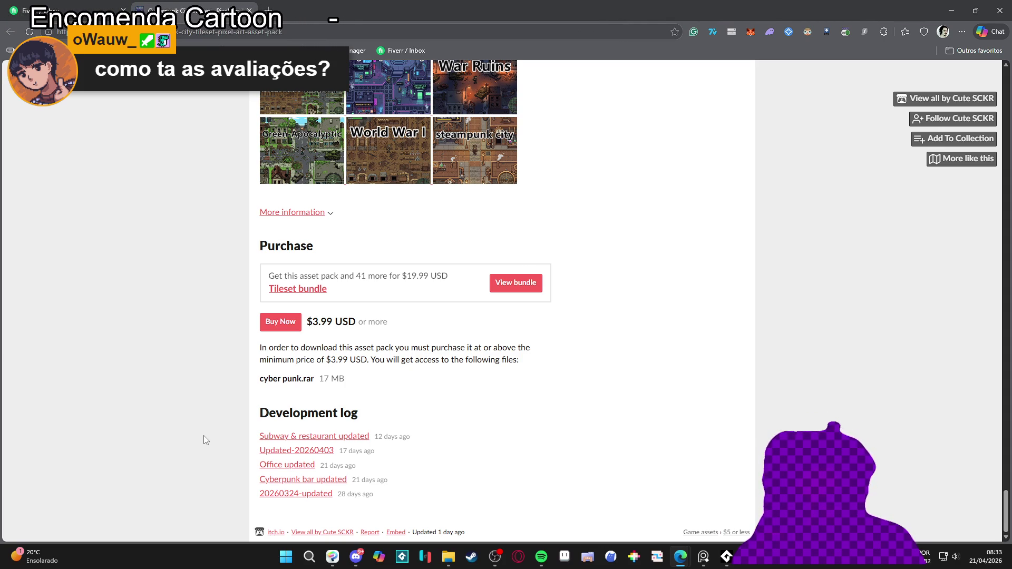
pyautogui.middleClick(204, 435)
pyautogui.scroll(15, 203, 435)
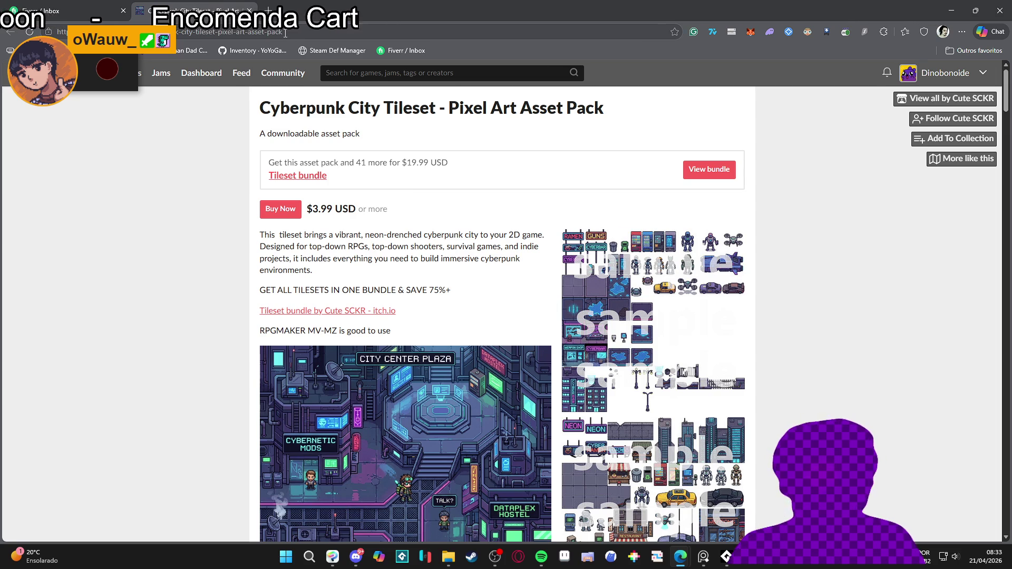
# Step: Load the tileset creator's itch.io profile page by shortening the URL in the address bar
pyautogui.click(193, 34)
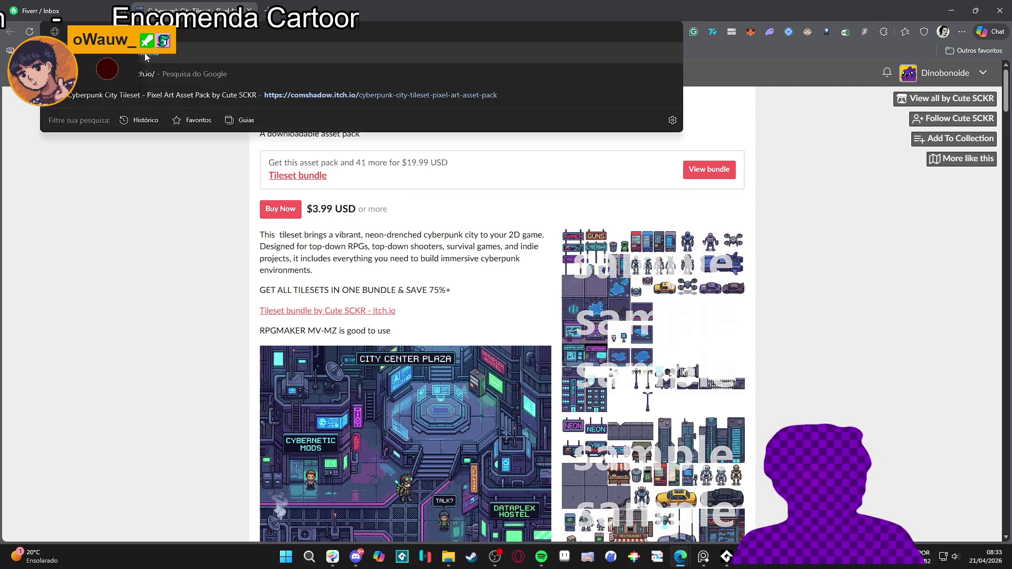
pyautogui.hotkey('ctrl', 'v')
pyautogui.press('Return')
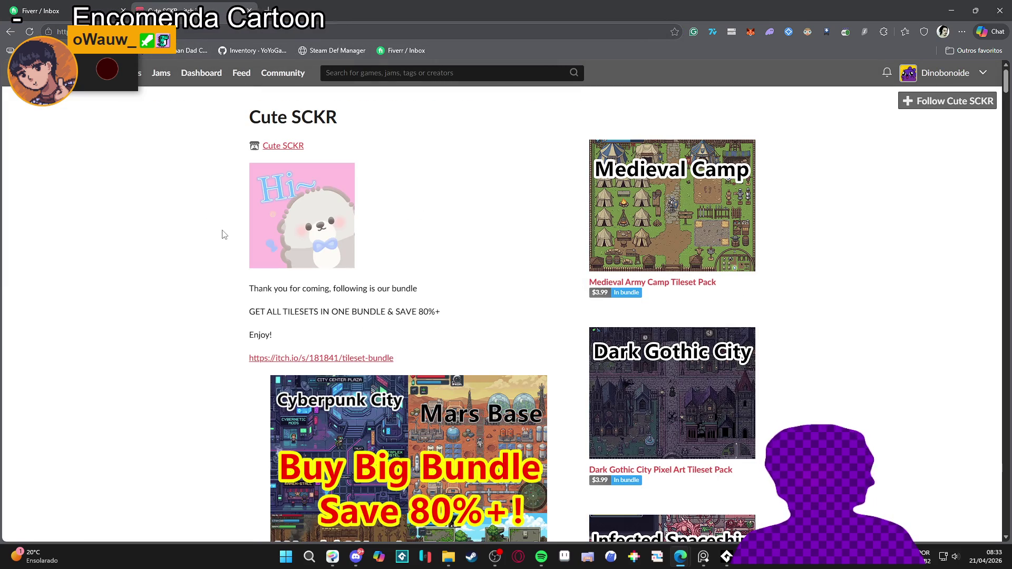
# Step: Scroll the creator's pack list and open the Backrooms Poolcore Pixel Art Tileset page
pyautogui.scroll(-1, 219, 227)
pyautogui.scroll(-3, 730, 323)
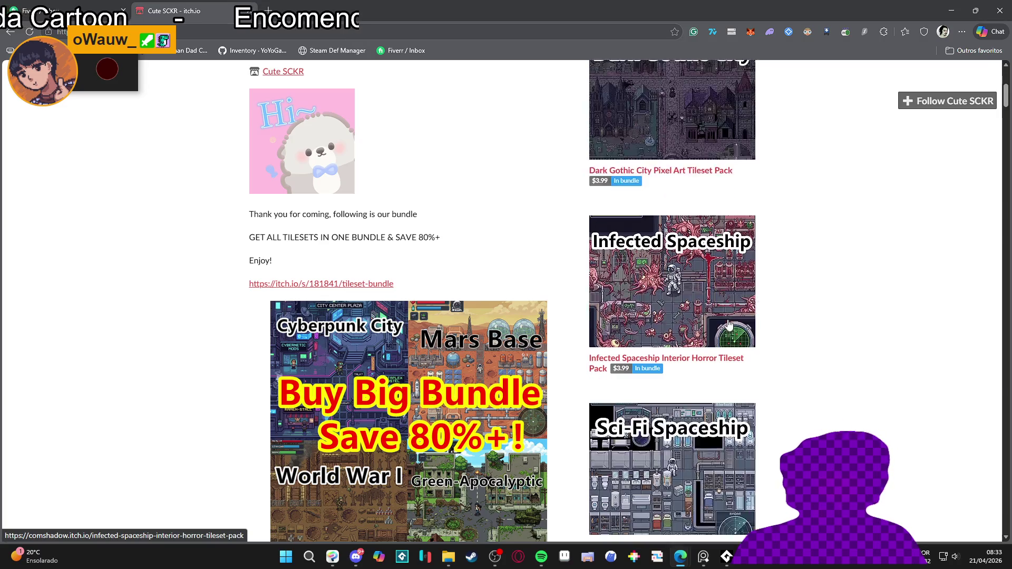
pyautogui.scroll(-2, 729, 324)
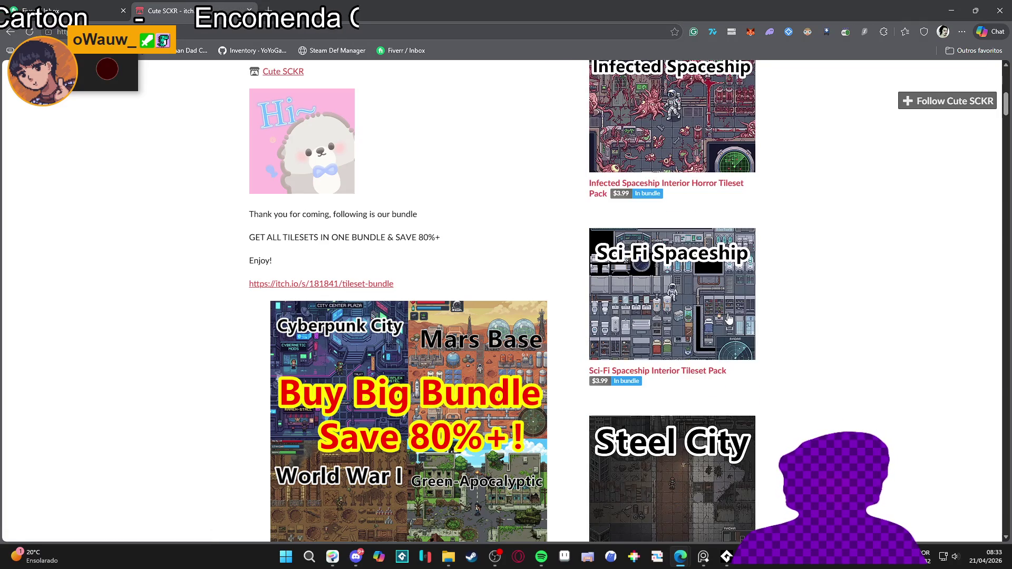
pyautogui.scroll(-3, 729, 318)
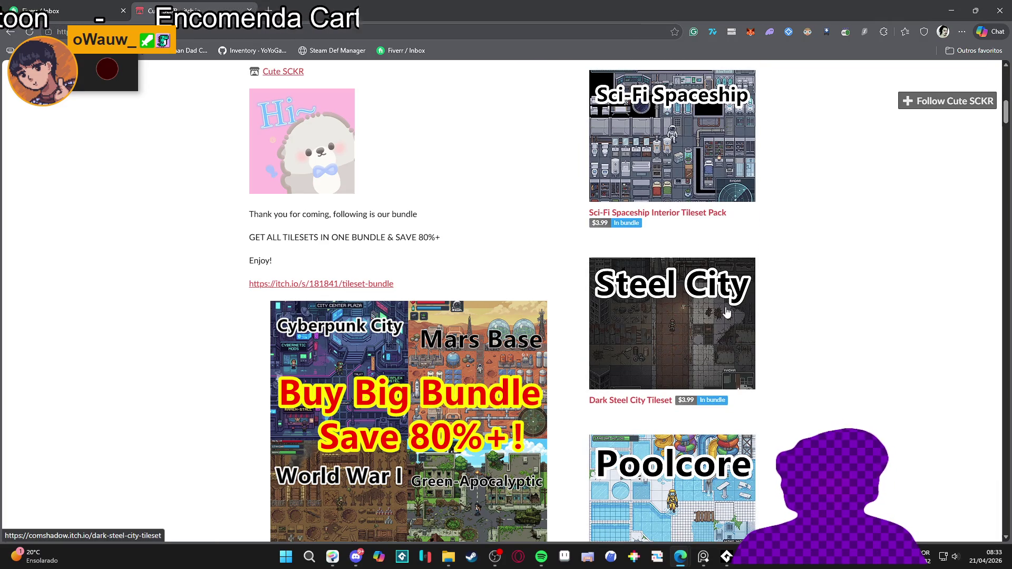
pyautogui.scroll(-4, 726, 312)
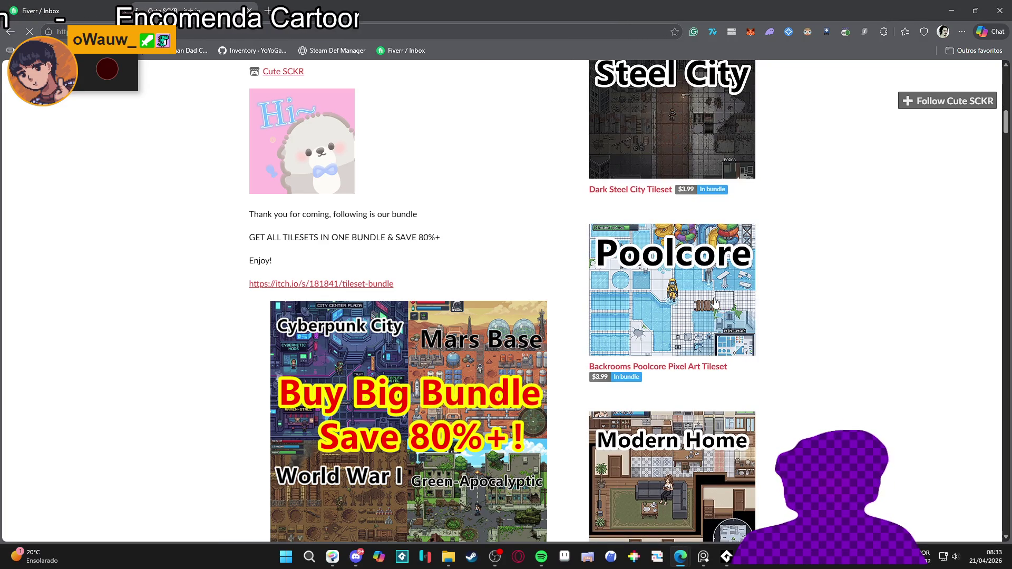
pyautogui.click(722, 307)
pyautogui.scroll(-5, 482, 323)
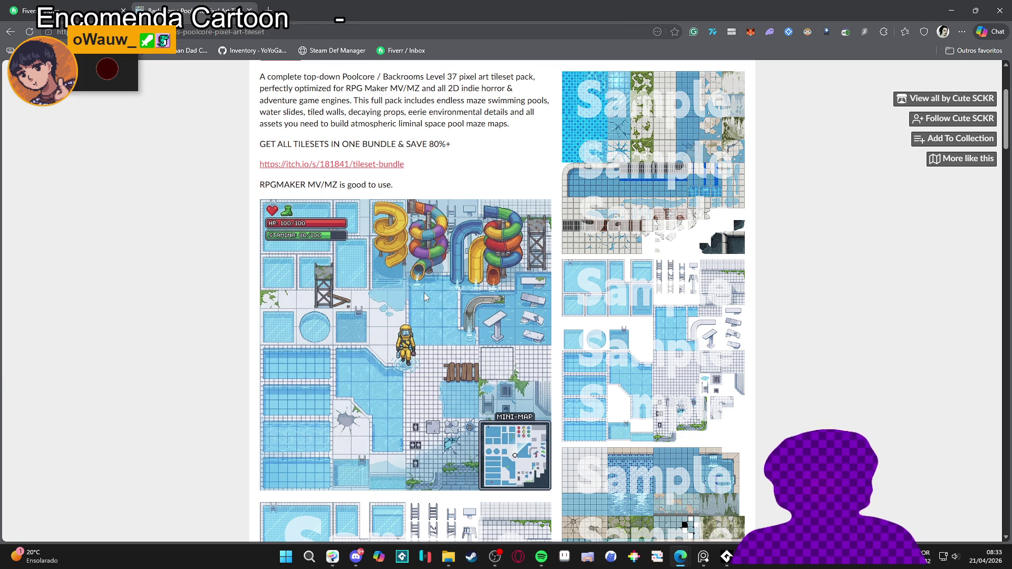
# Step: Scroll through the Poolcore samples, usage terms and $3.99 Purchase section for poolcore.rar, then back up
pyautogui.scroll(-7, 423, 292)
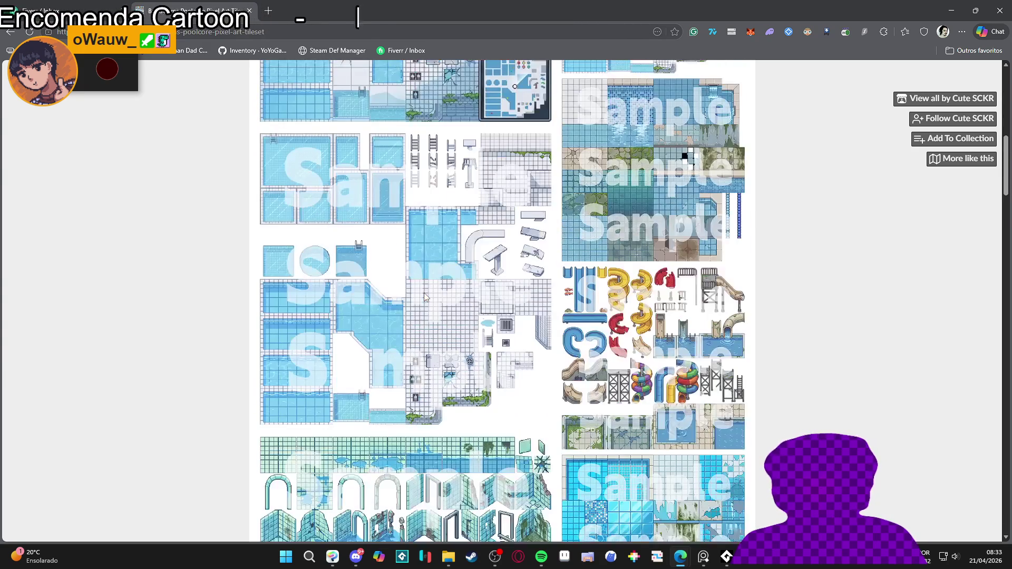
pyautogui.scroll(-4, 424, 292)
pyautogui.scroll(-4, 424, 297)
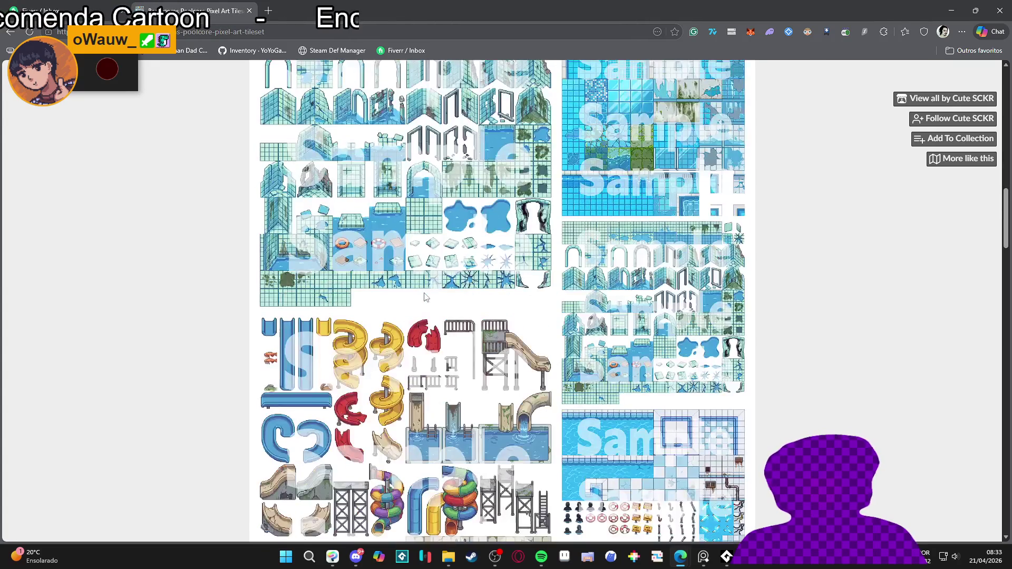
pyautogui.scroll(-4, 425, 297)
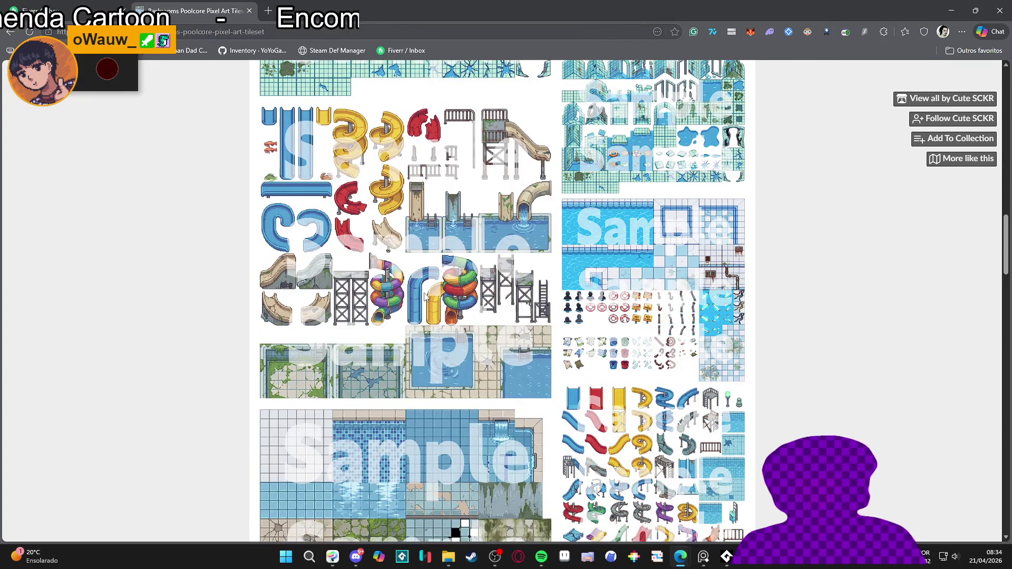
pyautogui.scroll(-5, 424, 296)
pyautogui.scroll(-9, 424, 297)
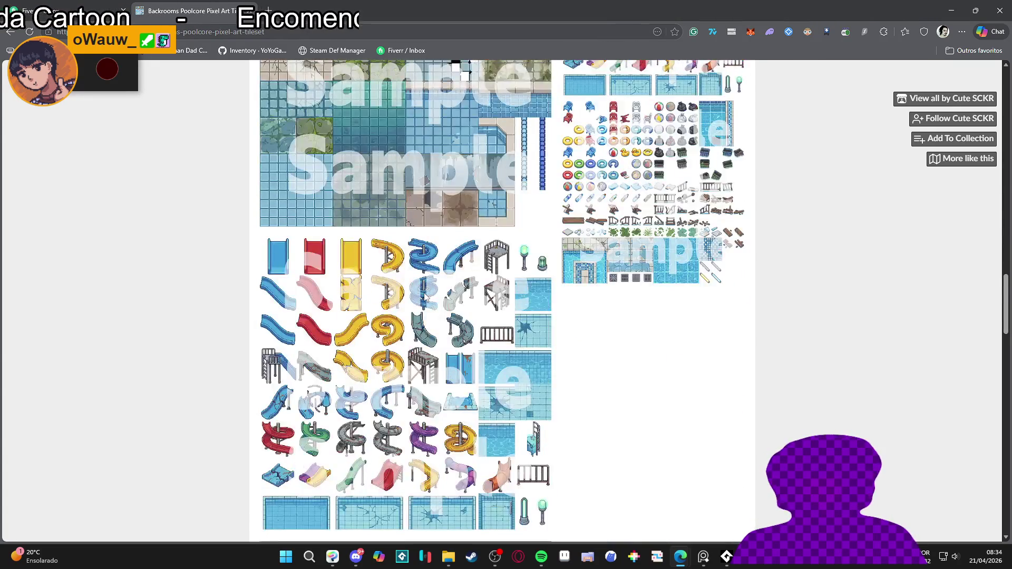
pyautogui.scroll(-4, 425, 297)
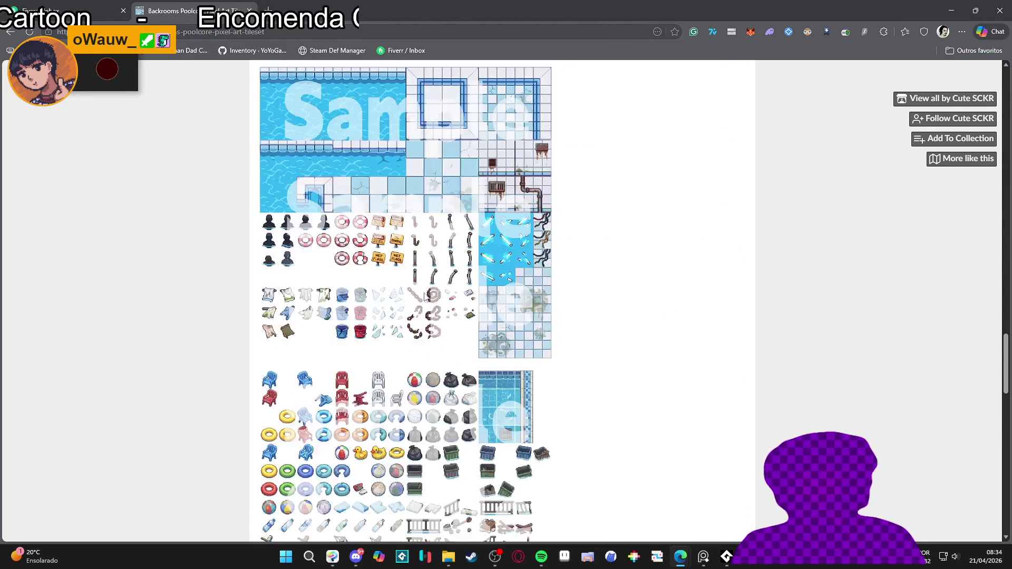
pyautogui.scroll(-8, 425, 296)
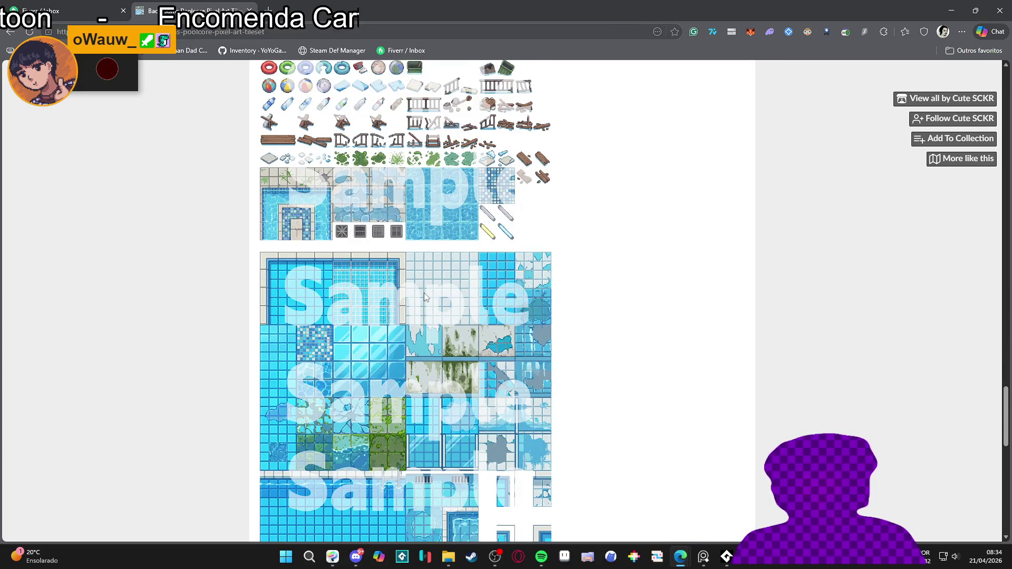
pyautogui.scroll(-10, 425, 296)
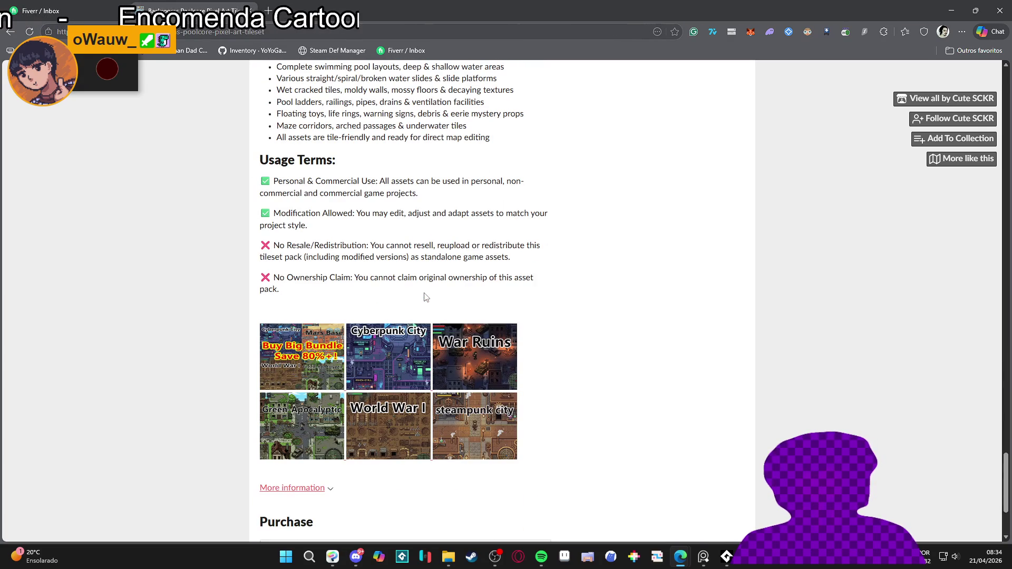
pyautogui.scroll(-3, 426, 297)
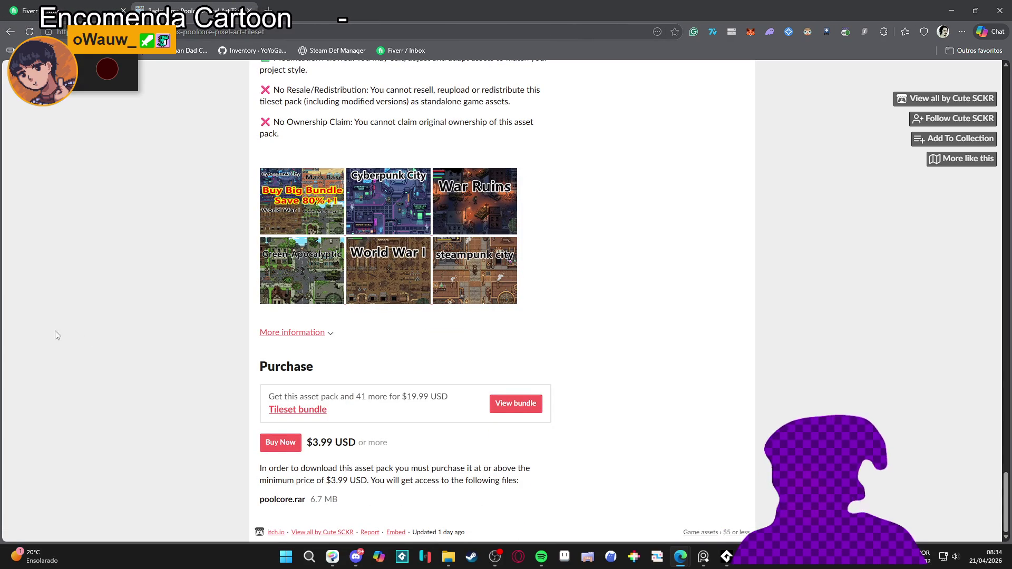
pyautogui.scroll(15, 136, 395)
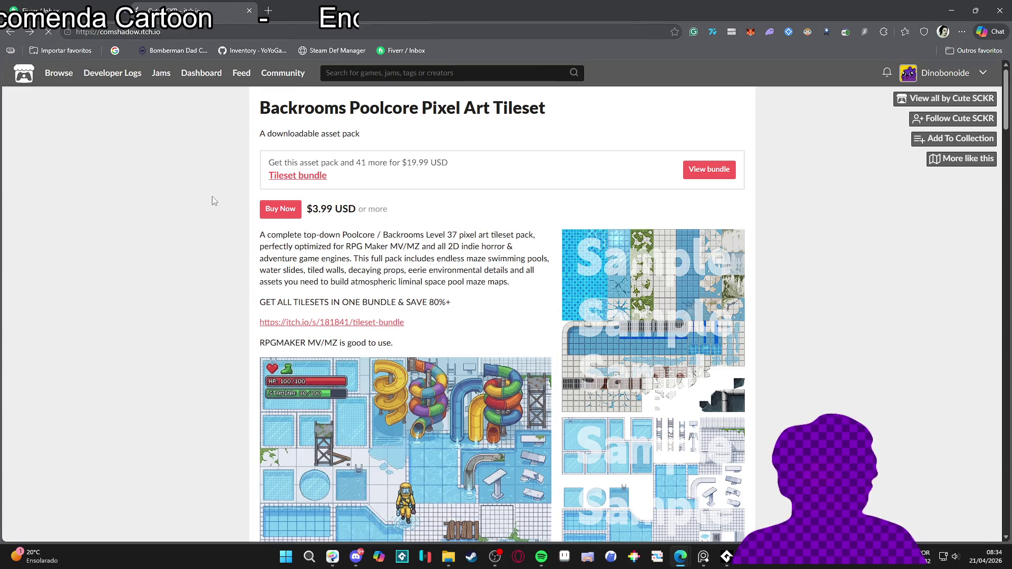
pyautogui.scroll(15, 210, 212)
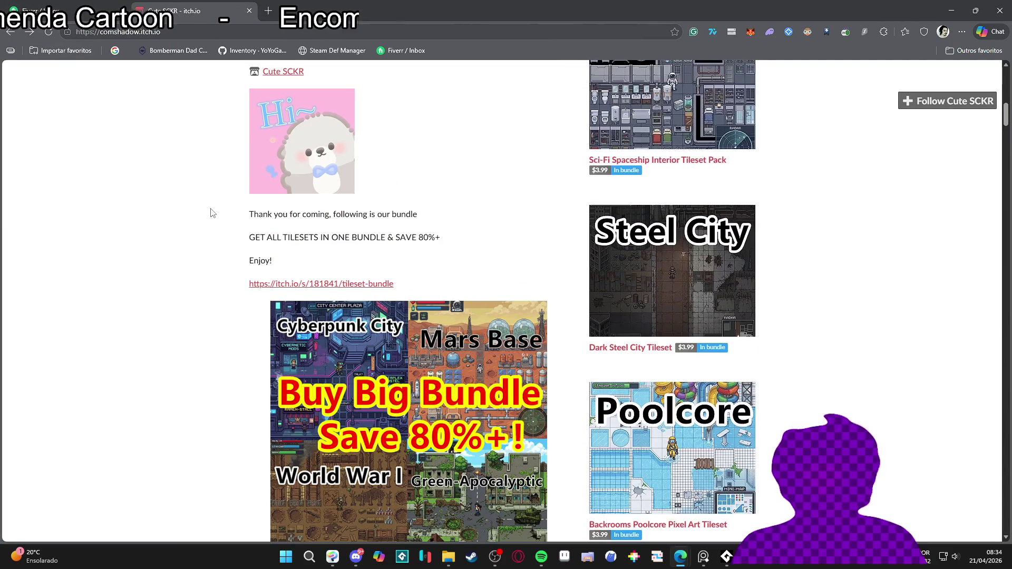
pyautogui.scroll(3, 211, 211)
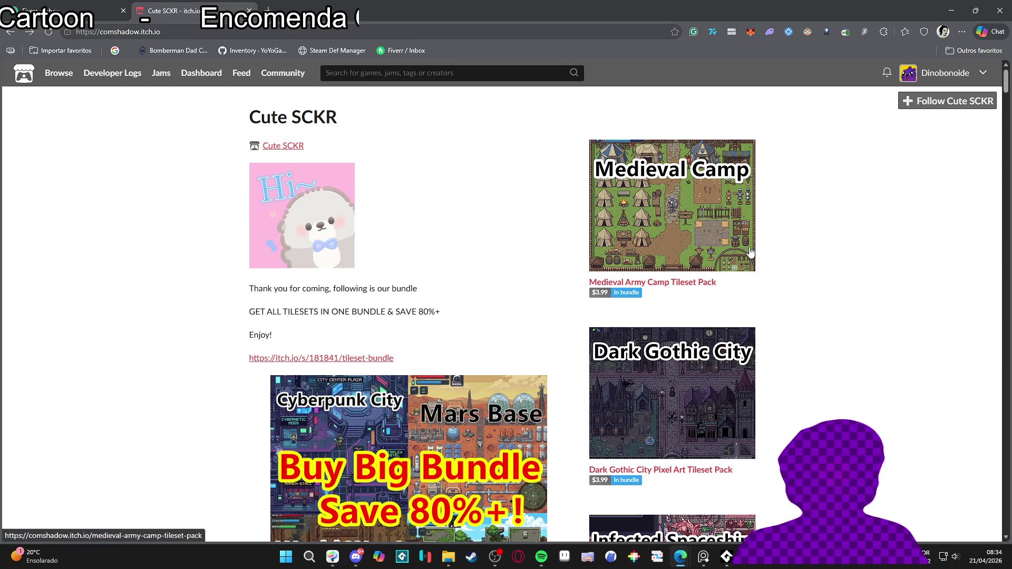
pyautogui.scroll(-20, 802, 226)
pyautogui.scroll(-20, 809, 220)
pyautogui.scroll(-5, 807, 221)
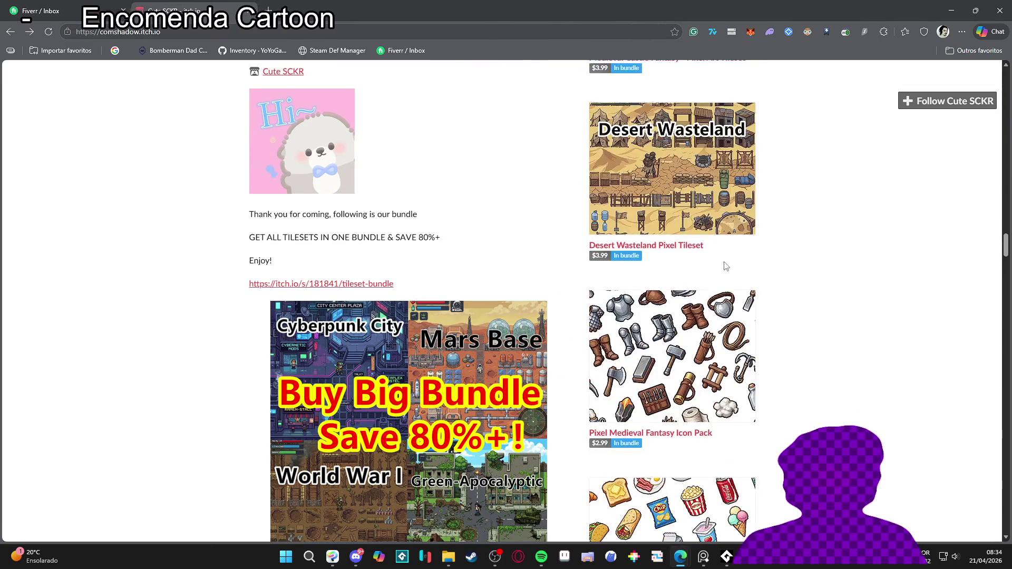
pyautogui.scroll(-4, 721, 314)
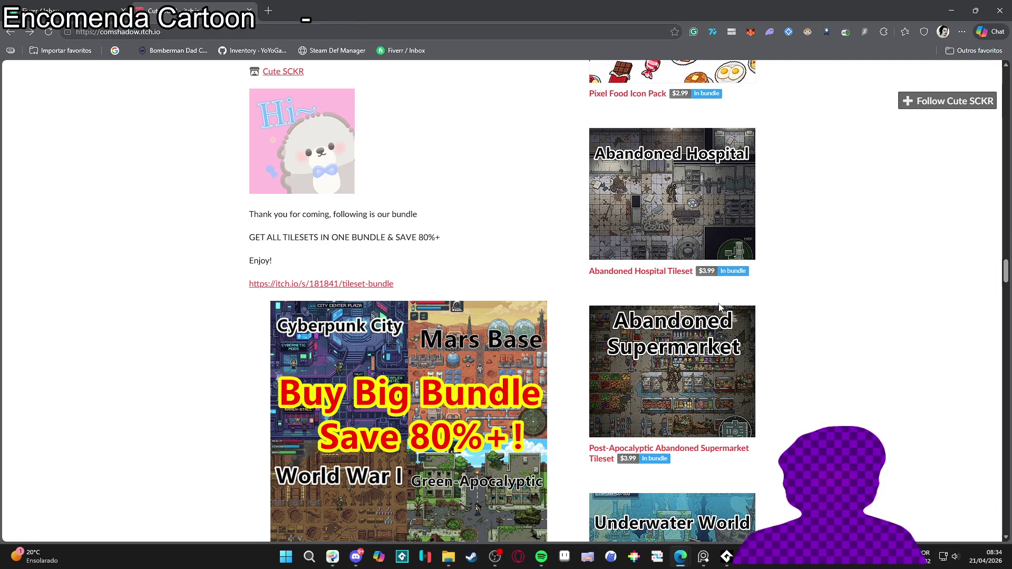
pyautogui.scroll(-7, 720, 306)
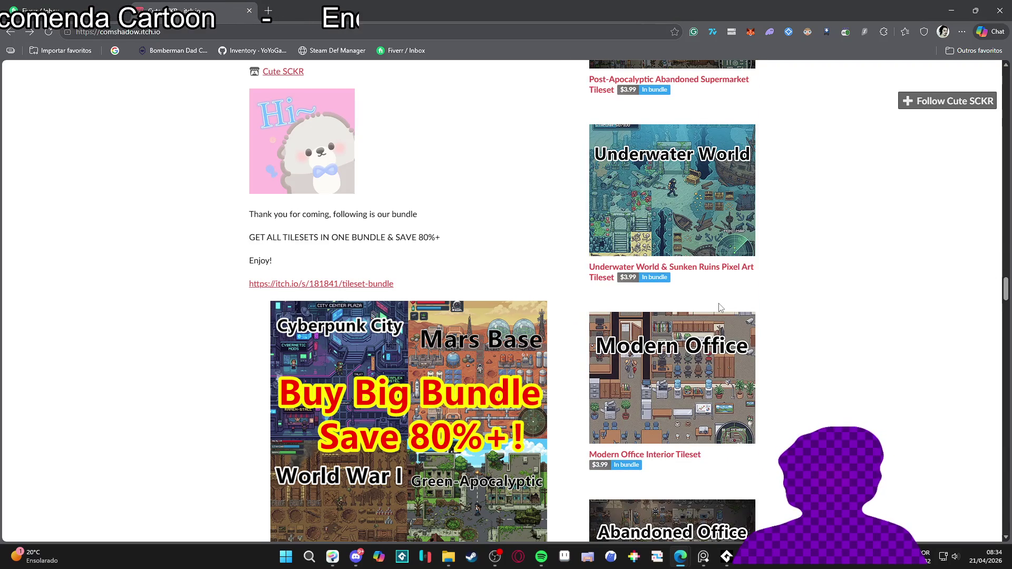
pyautogui.scroll(-18, 721, 308)
pyautogui.scroll(-16, 719, 307)
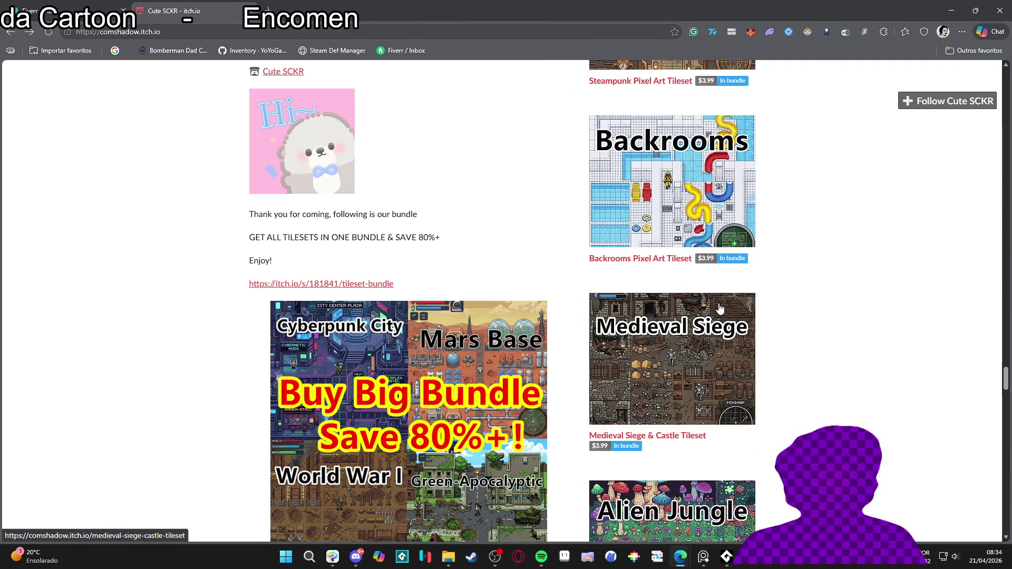
pyautogui.scroll(-16, 720, 307)
pyautogui.scroll(-12, 720, 307)
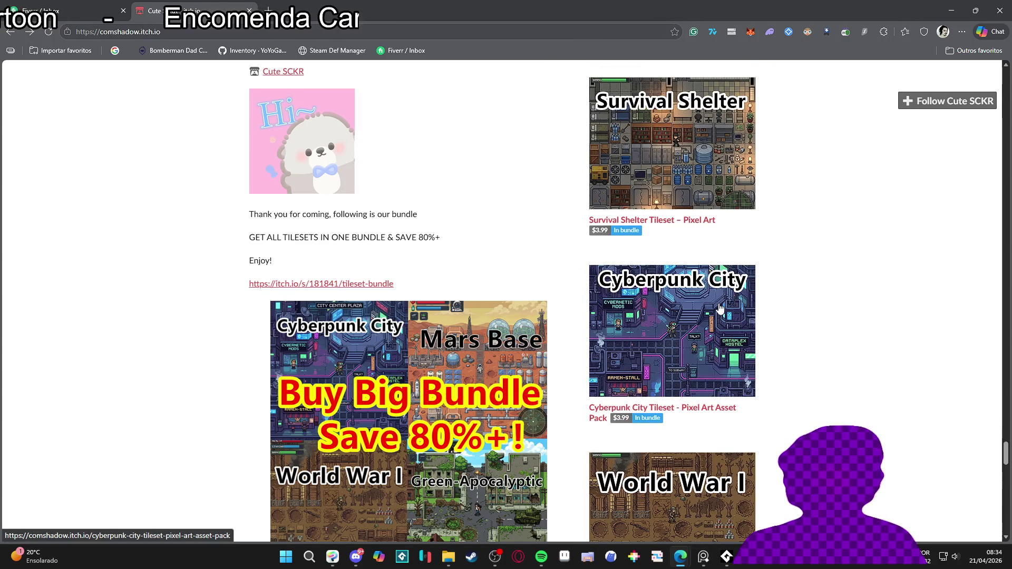
pyautogui.scroll(-12, 719, 307)
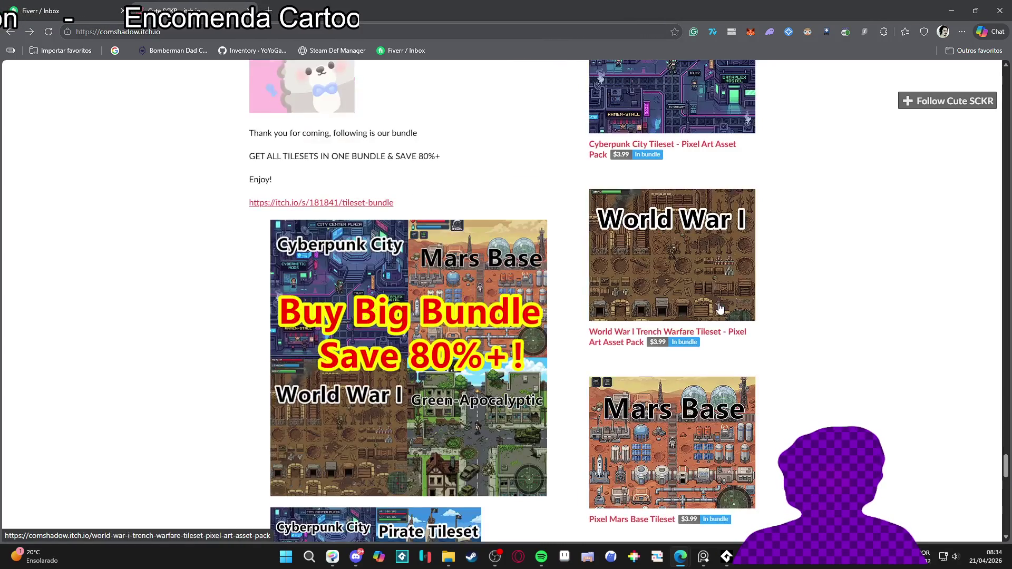
pyautogui.scroll(-12, 719, 308)
pyautogui.scroll(5, 719, 307)
pyautogui.scroll(-2, 720, 307)
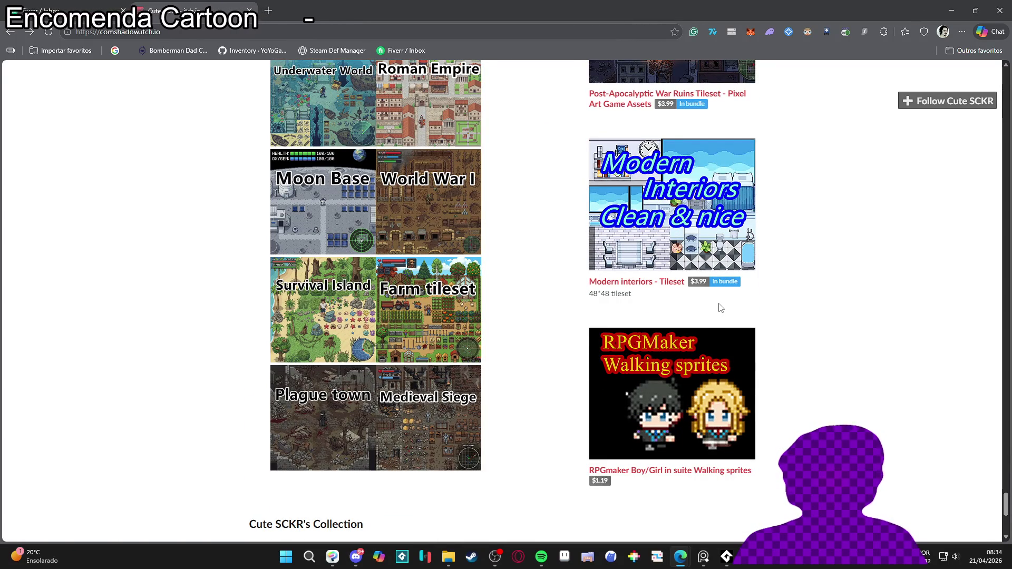
pyautogui.click(704, 243)
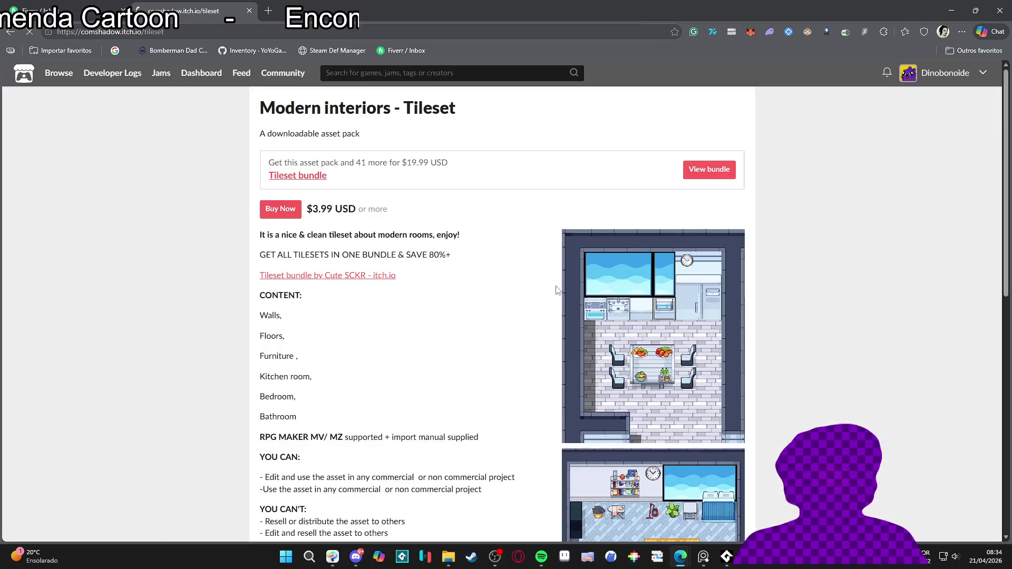
pyautogui.scroll(-4, 570, 285)
pyautogui.scroll(-3, 570, 285)
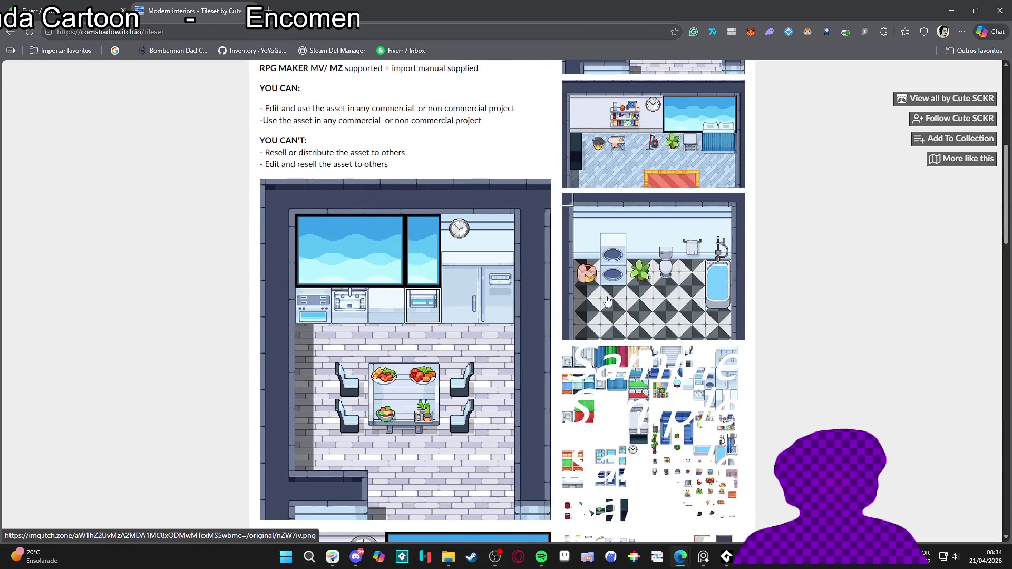
pyautogui.scroll(-2, 462, 337)
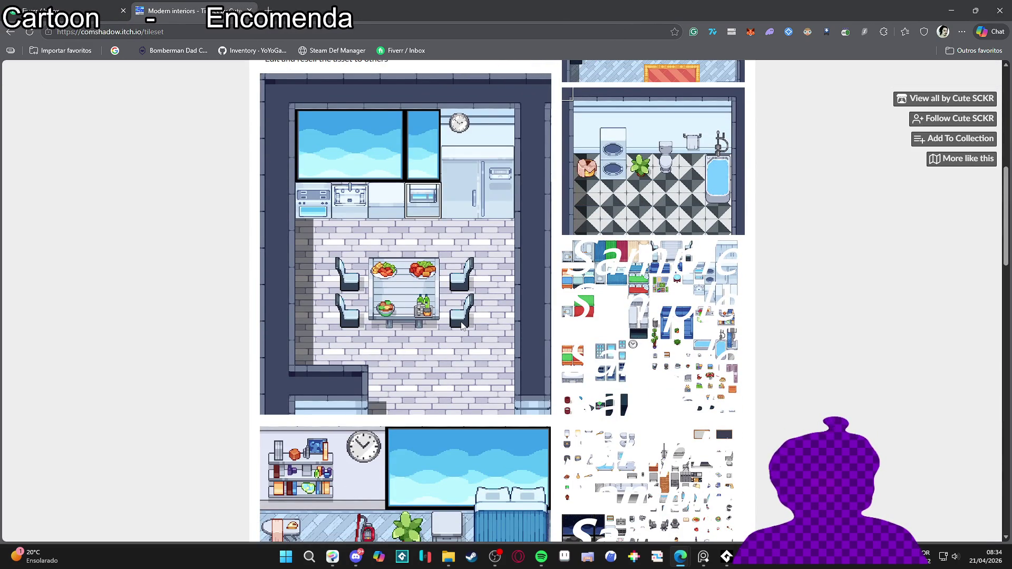
pyautogui.scroll(-5, 462, 325)
pyautogui.scroll(-4, 432, 321)
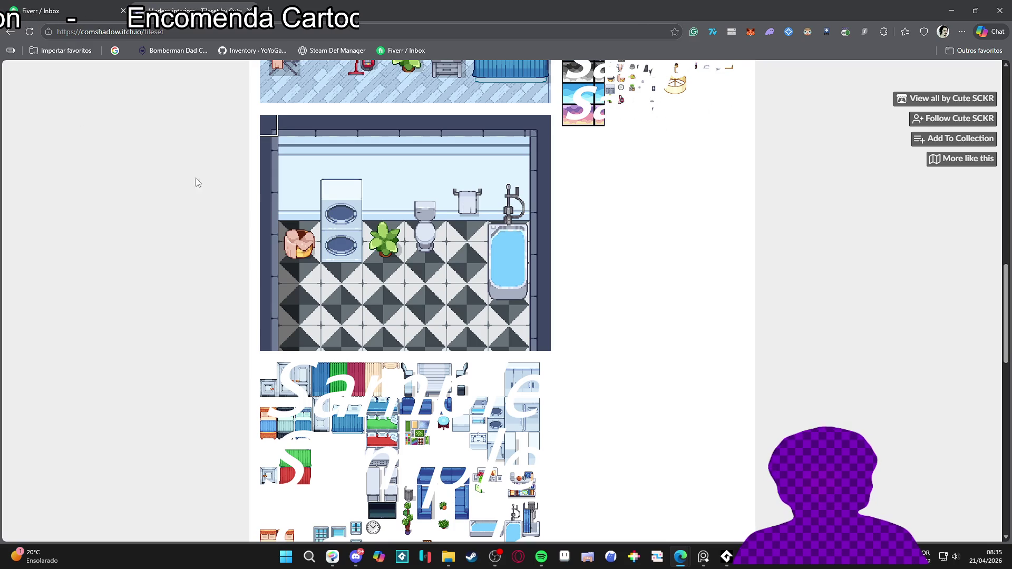
pyautogui.scroll(-12, 320, 191)
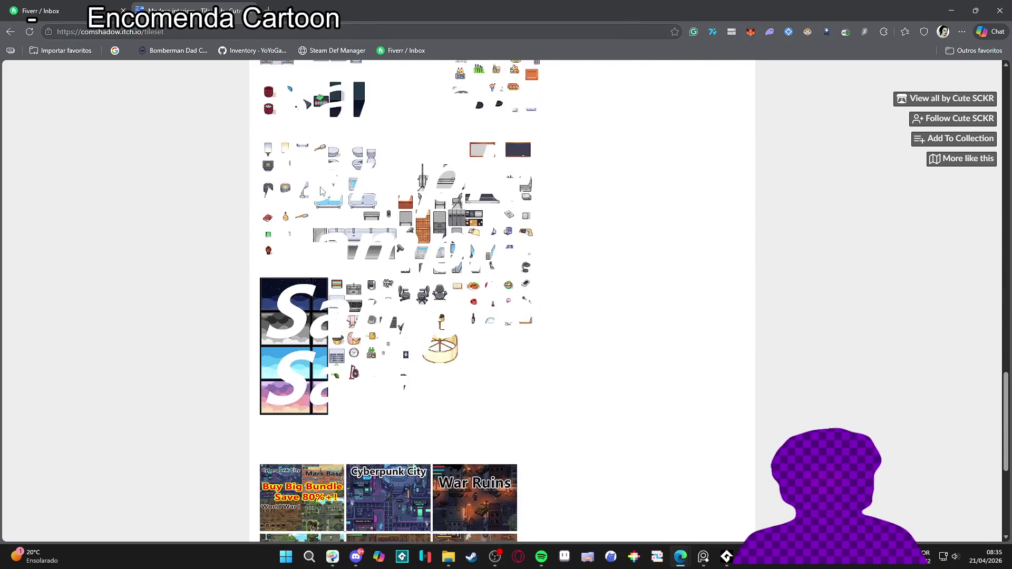
pyautogui.scroll(-3, 320, 191)
pyautogui.scroll(5, 255, 195)
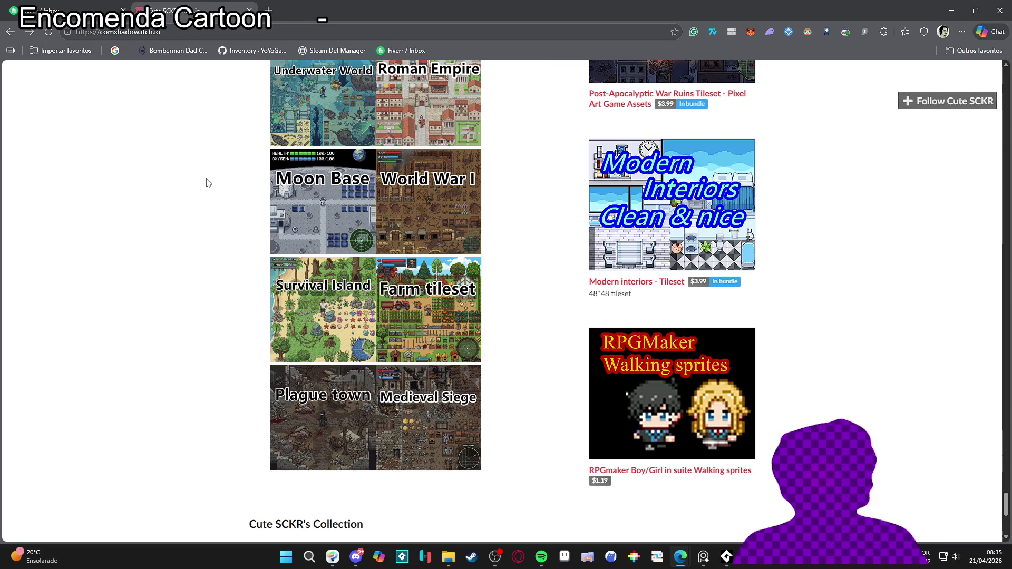
pyautogui.scroll(-4, 200, 195)
pyautogui.scroll(3, 195, 210)
# Step: Open the Medieval Plague Town Tileset in a new tab and scroll through its samples
pyautogui.click(345, 315)
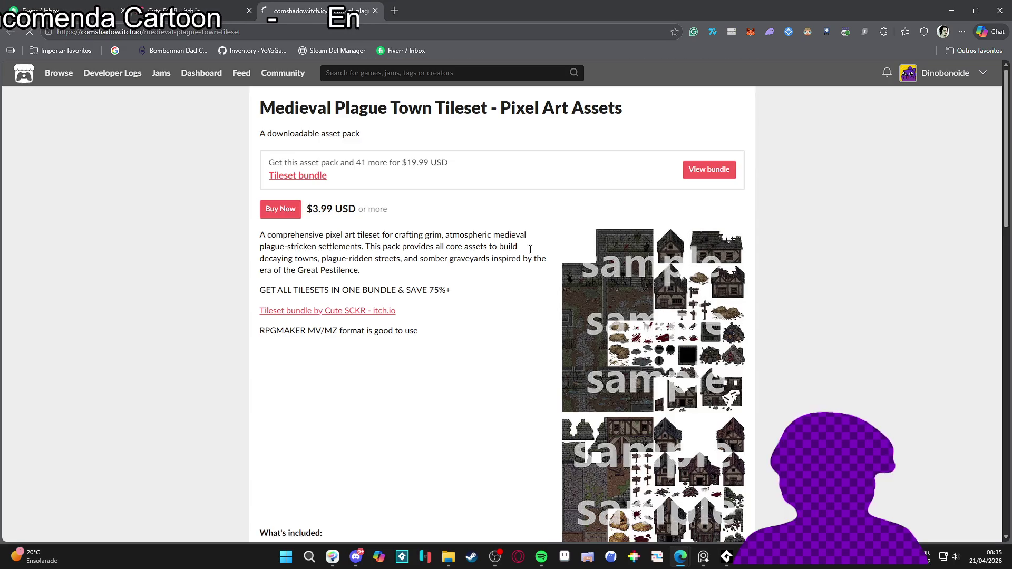
pyautogui.scroll(-4, 428, 231)
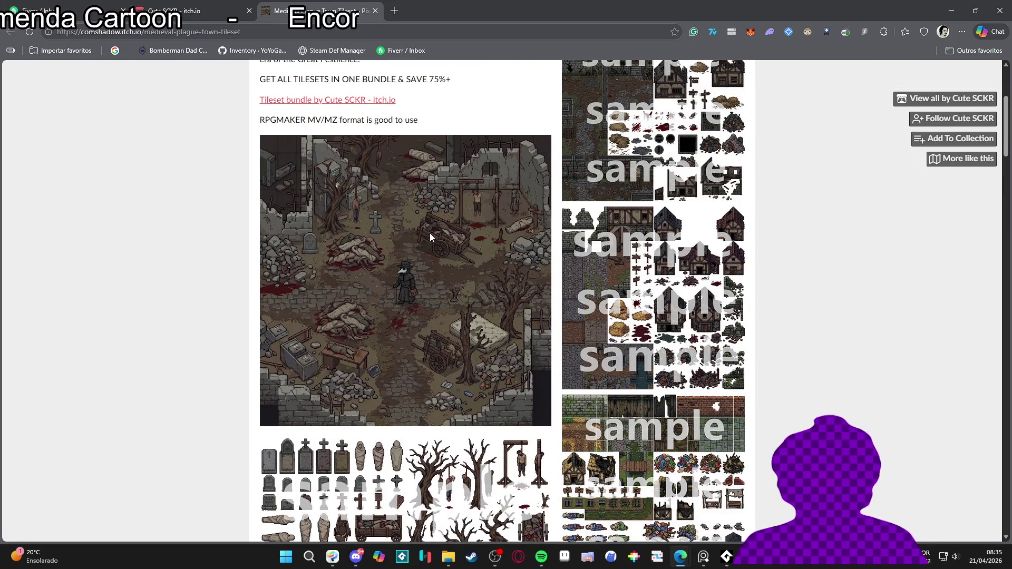
pyautogui.scroll(-4, 447, 210)
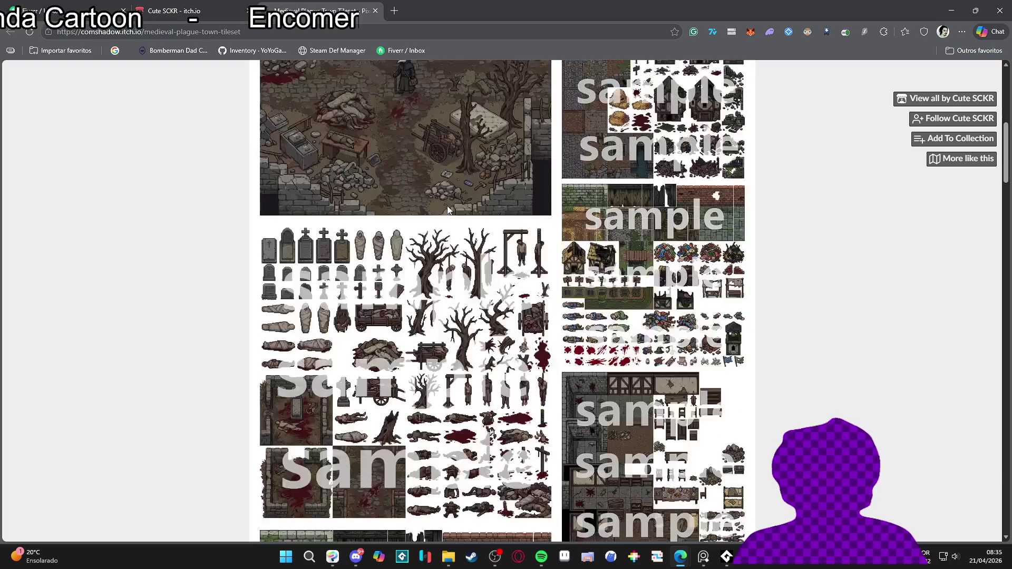
pyautogui.scroll(3, 447, 210)
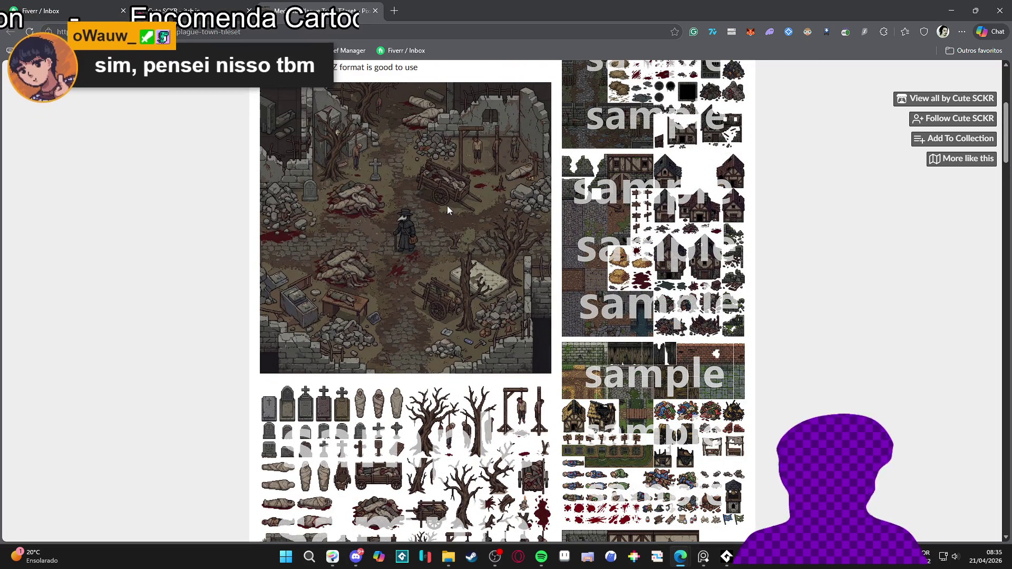
pyautogui.scroll(-1, 447, 206)
pyautogui.scroll(-10, 446, 209)
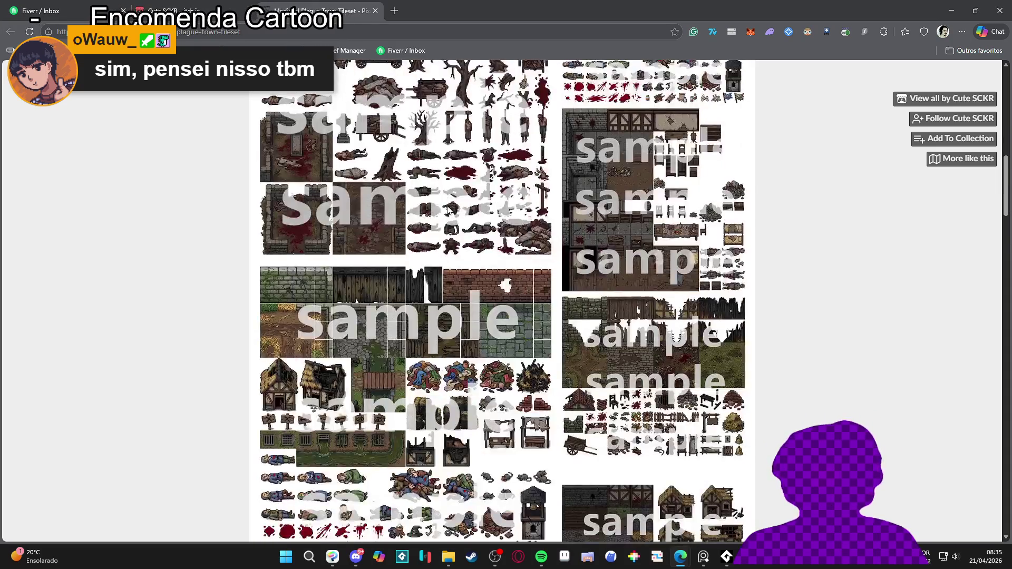
pyautogui.scroll(-10, 446, 209)
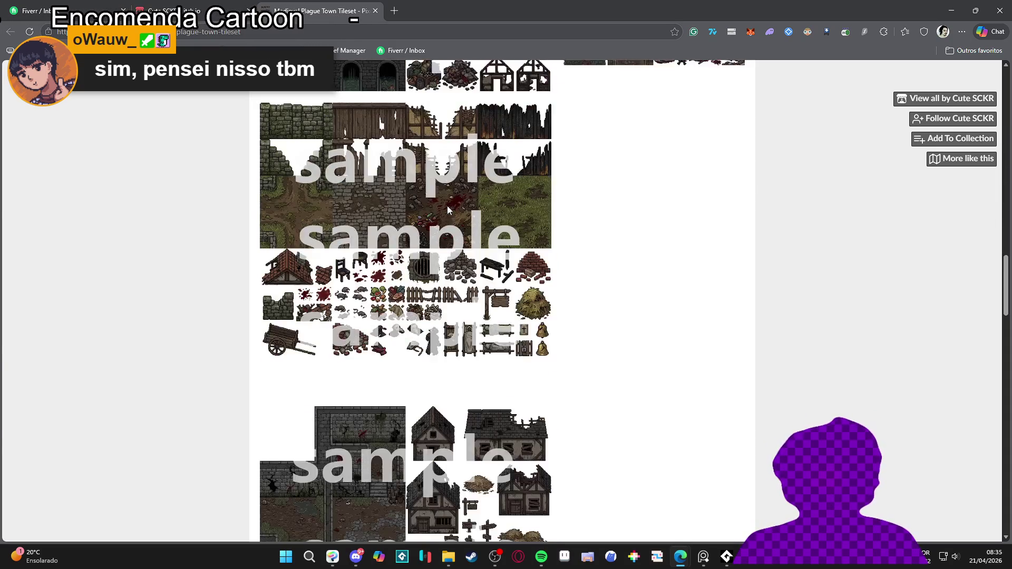
pyautogui.scroll(-6, 447, 209)
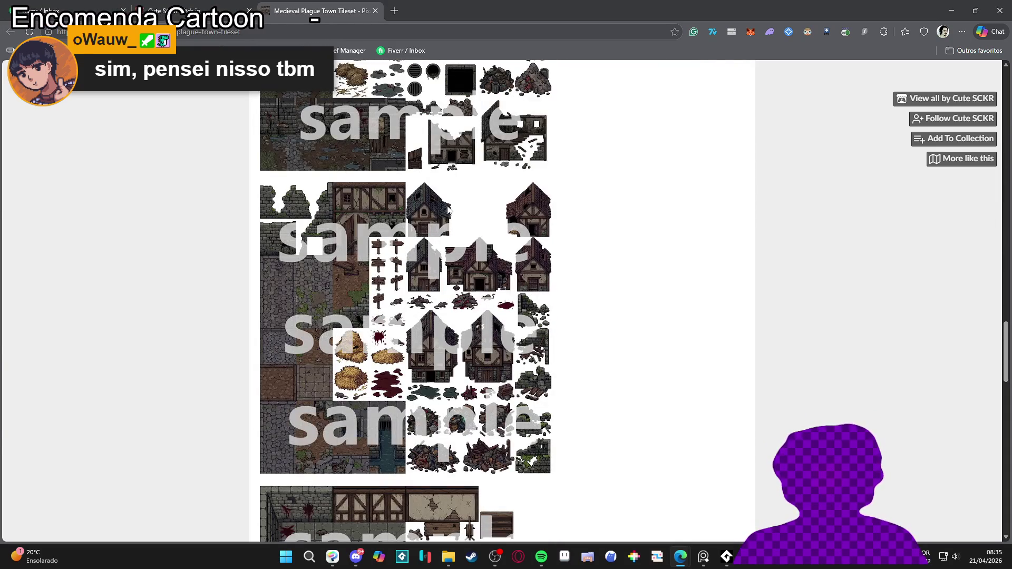
pyautogui.scroll(-5, 447, 209)
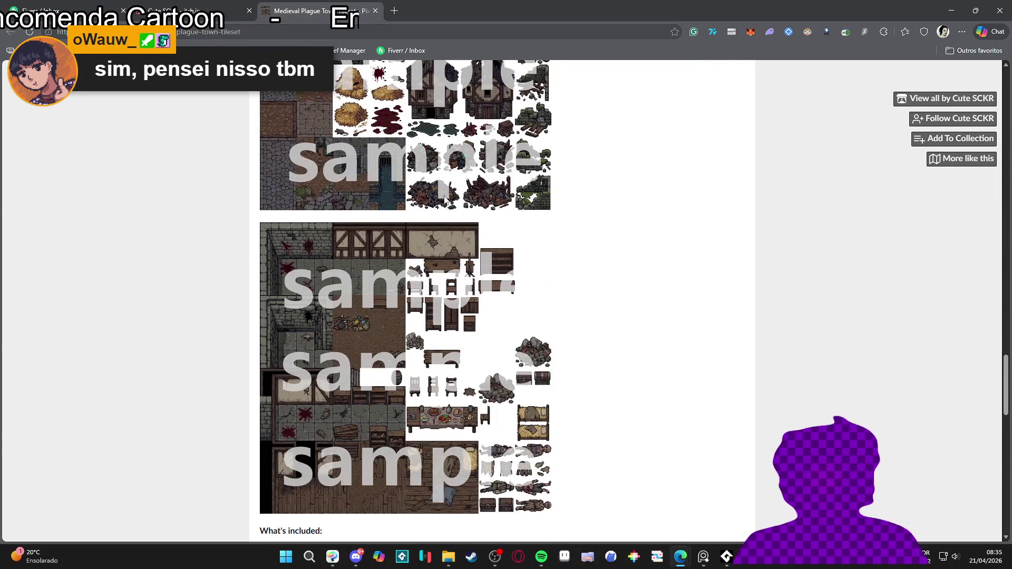
pyautogui.scroll(-6, 444, 195)
pyautogui.scroll(5, 255, 253)
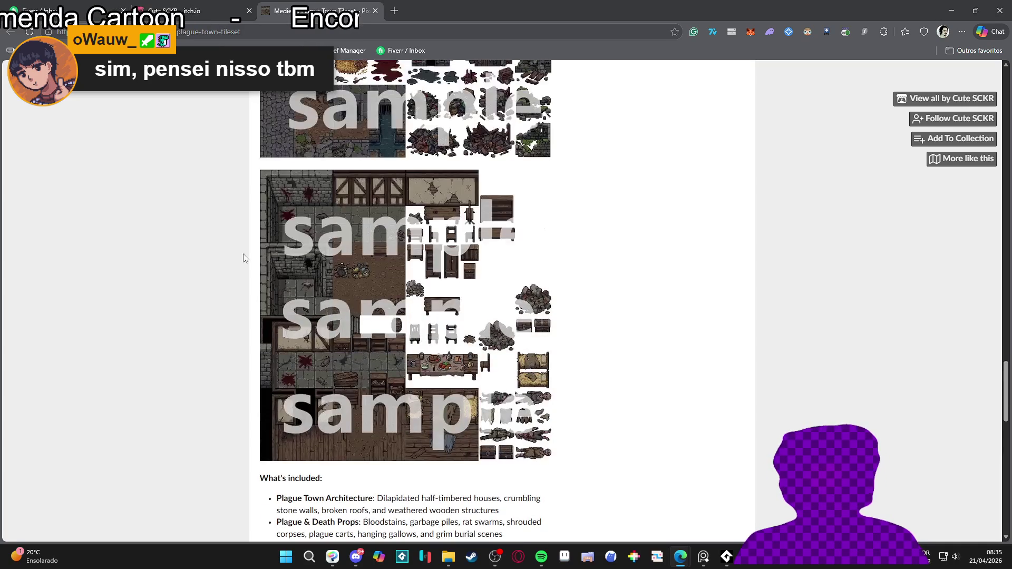
pyautogui.scroll(4, 205, 286)
pyautogui.scroll(6, 205, 285)
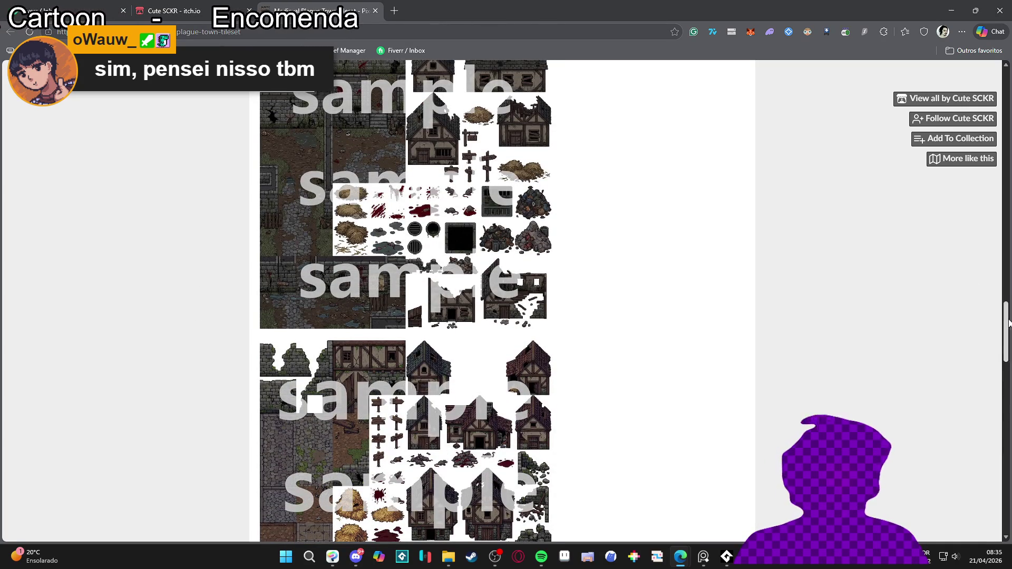
pyautogui.scroll(15, 1006, 199)
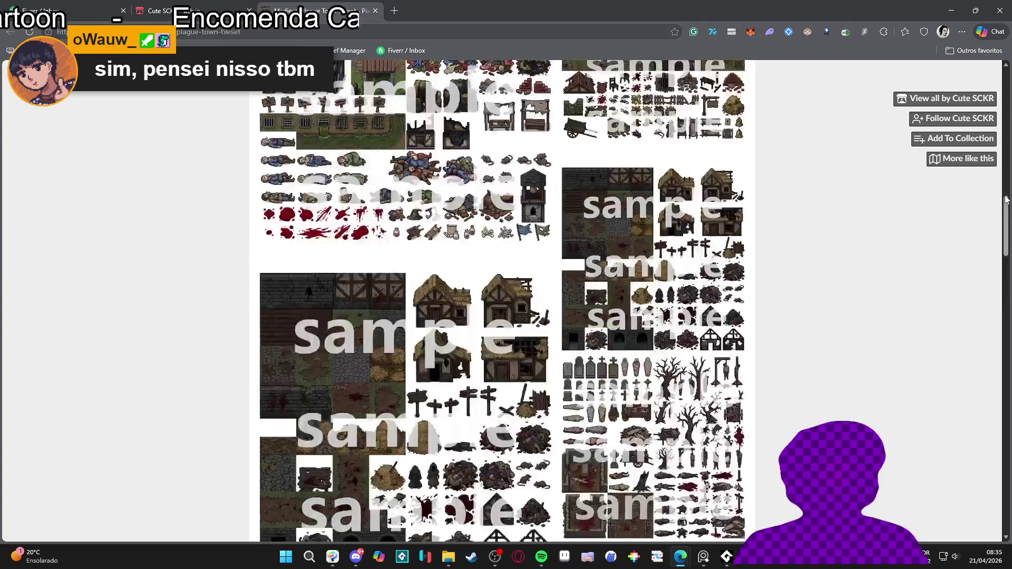
pyautogui.scroll(-5, 616, 213)
pyautogui.scroll(-20, 616, 213)
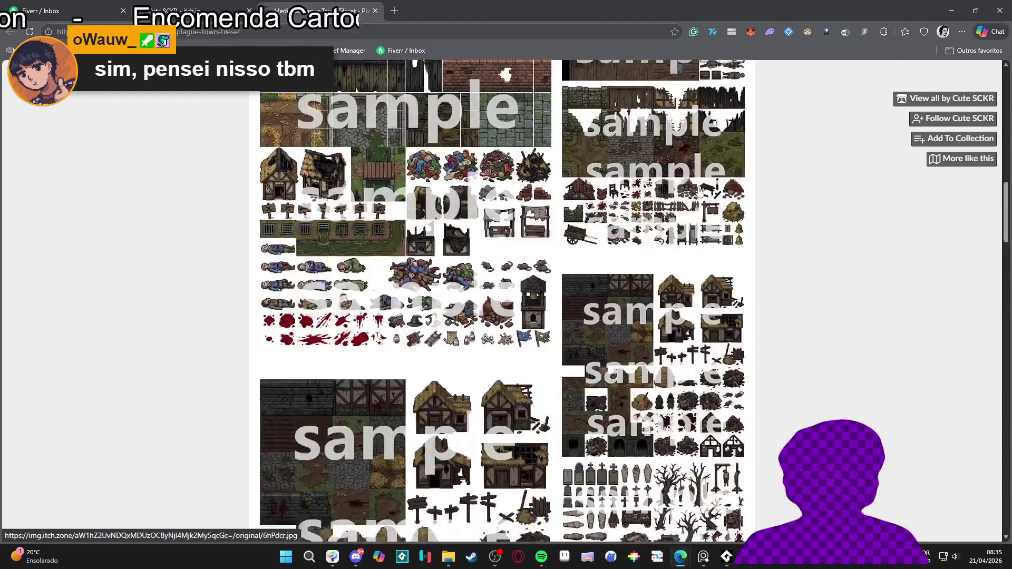
pyautogui.scroll(-9, 756, 209)
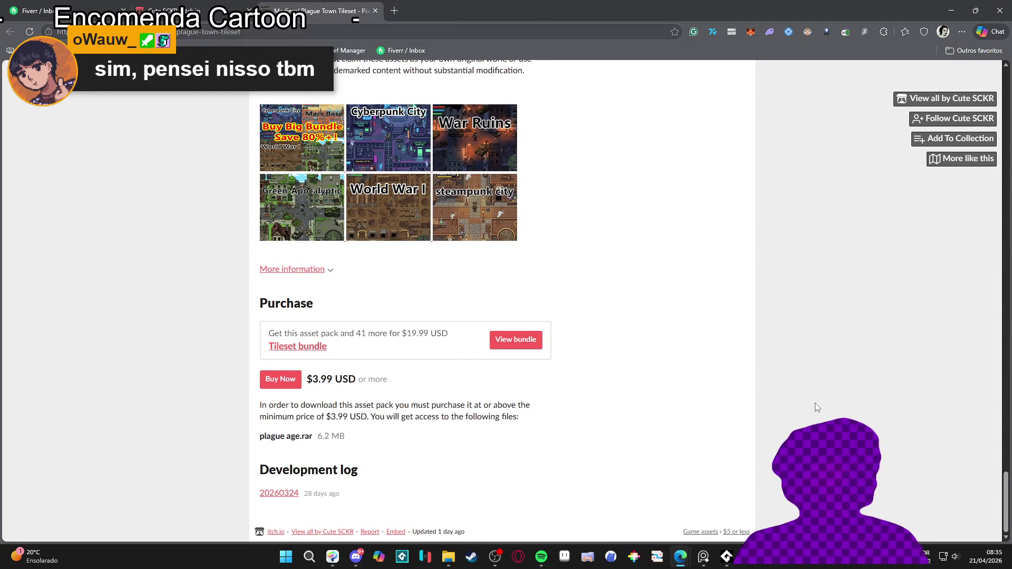
pyautogui.scroll(15, 751, 237)
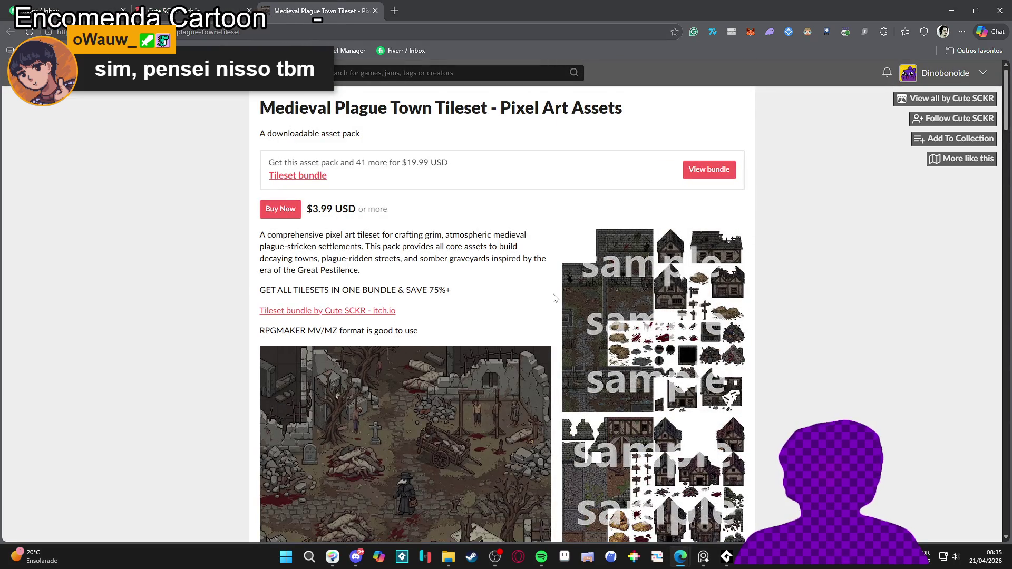
pyautogui.scroll(-3, 144, 235)
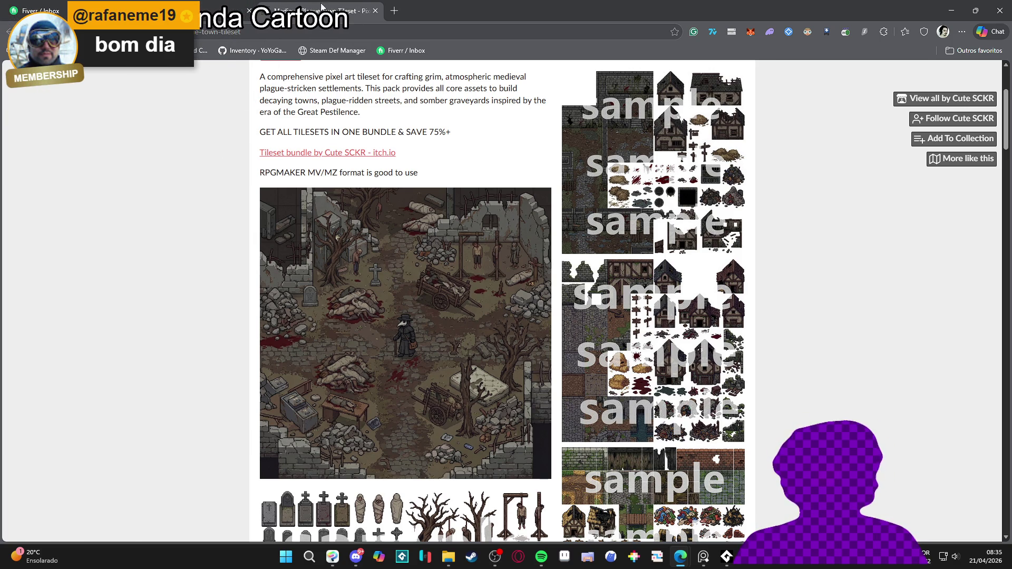
# Step: Return to Cute SCKR's creator page, topped by the Medieval Army Camp and Dark Gothic City packs
pyautogui.moveTo(233, 6); pyautogui.dragTo(374, 17)
pyautogui.scroll(4, 147, 176)
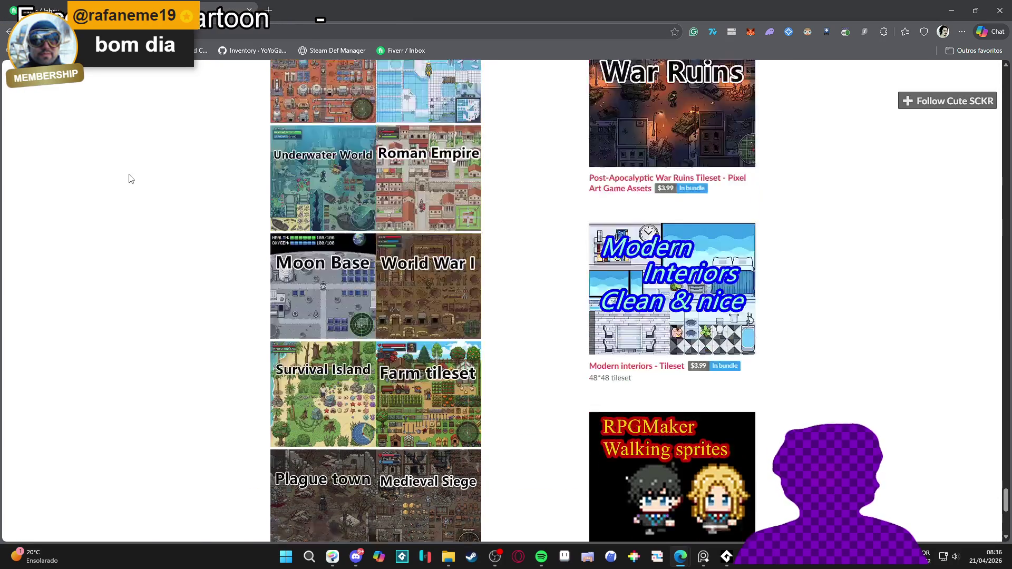
pyautogui.scroll(15, 890, 295)
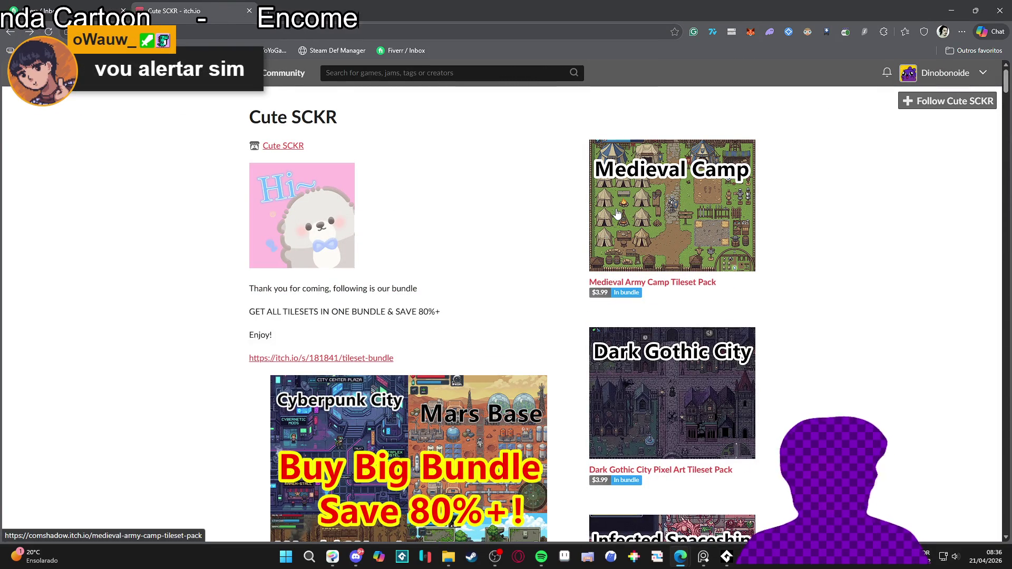
# Step: Scroll the creator listing and open the Sci-Fi Spaceship Interior Tileset Pack page
pyautogui.scroll(-3, 617, 212)
pyautogui.scroll(-4, 617, 212)
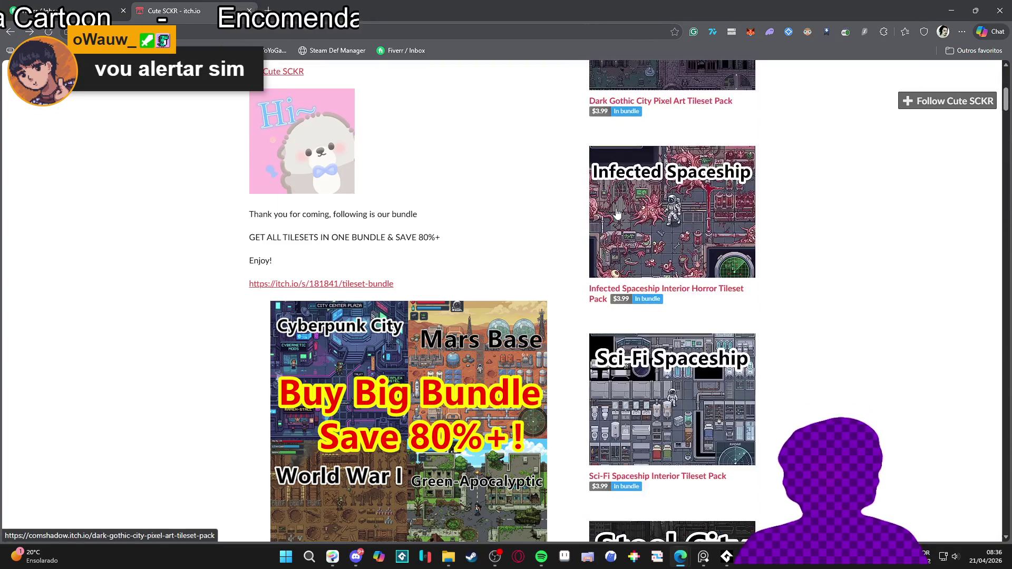
pyautogui.scroll(-4, 619, 263)
pyautogui.scroll(4, 622, 339)
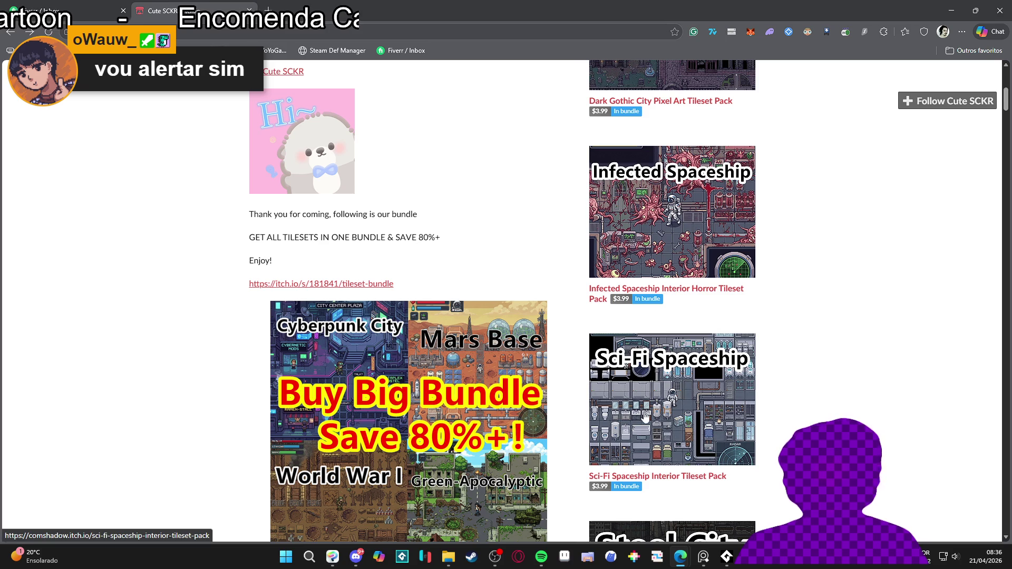
pyautogui.click(622, 339)
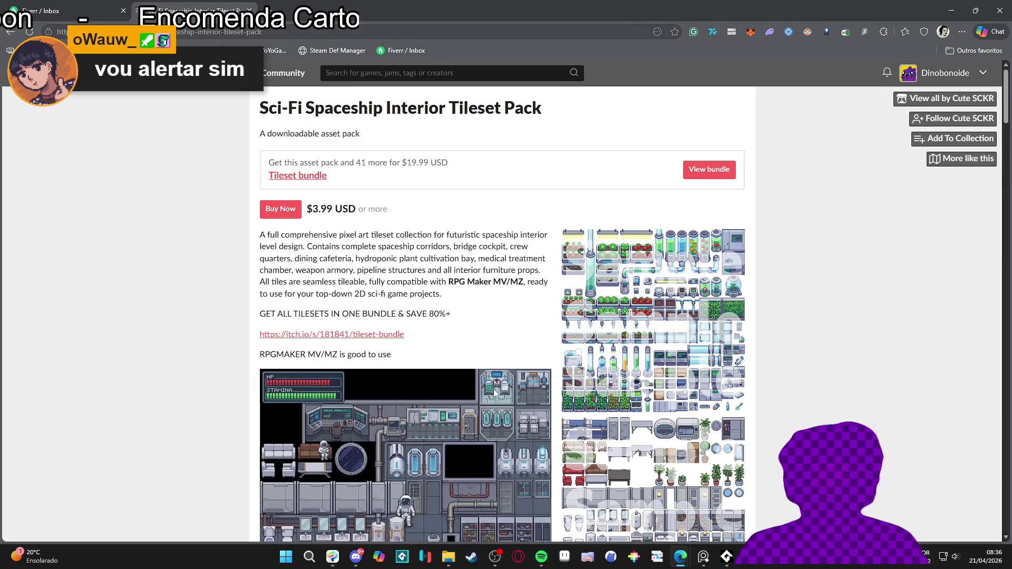
# Step: Scroll through the Sci-Fi Spaceship tileset page, then close its tab to reveal the Fiverr inbox
pyautogui.scroll(-4, 200, 312)
pyautogui.scroll(-7, 198, 312)
pyautogui.scroll(-4, 199, 312)
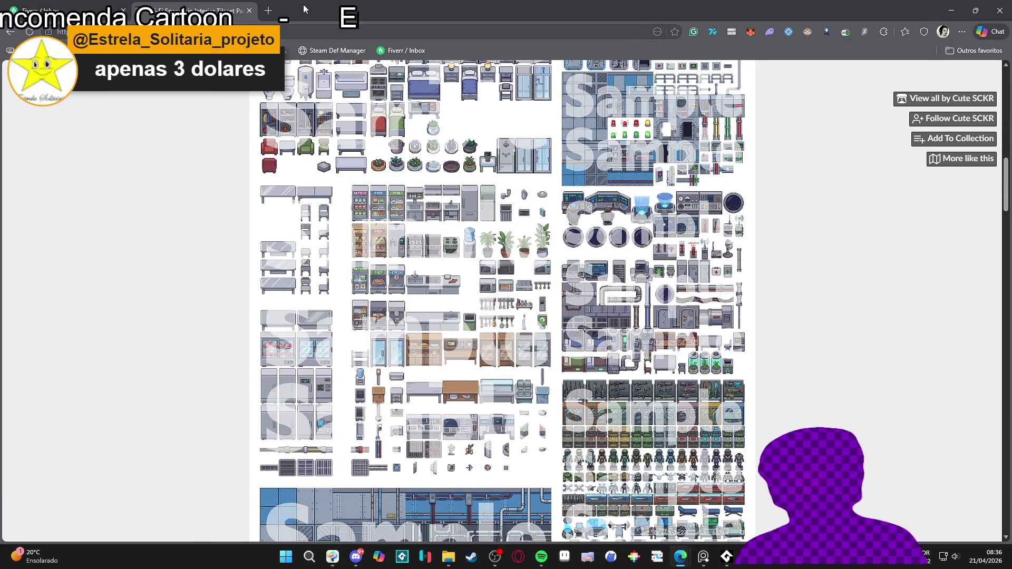
pyautogui.scroll(-10, 223, 158)
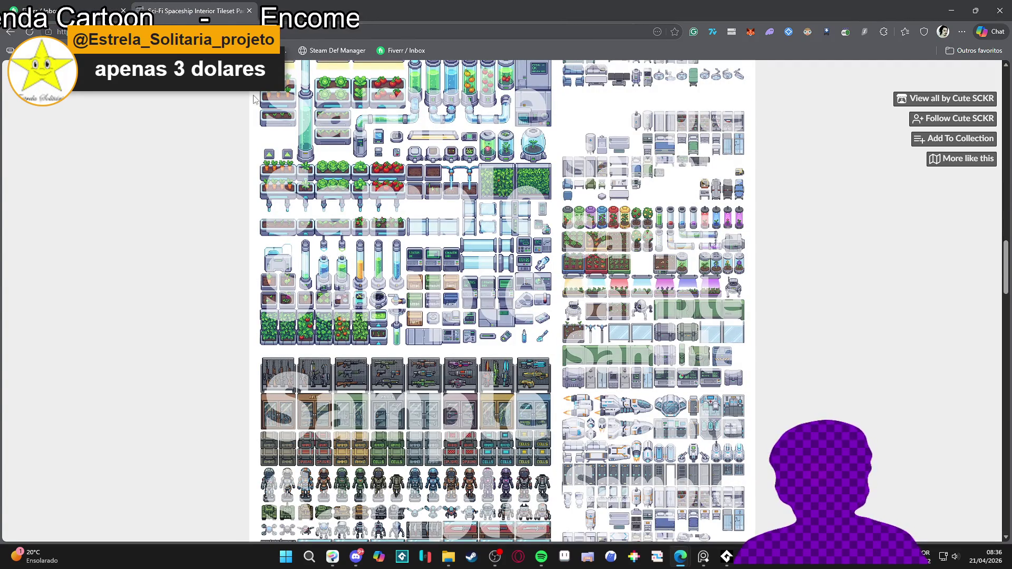
pyautogui.scroll(-5, 190, 235)
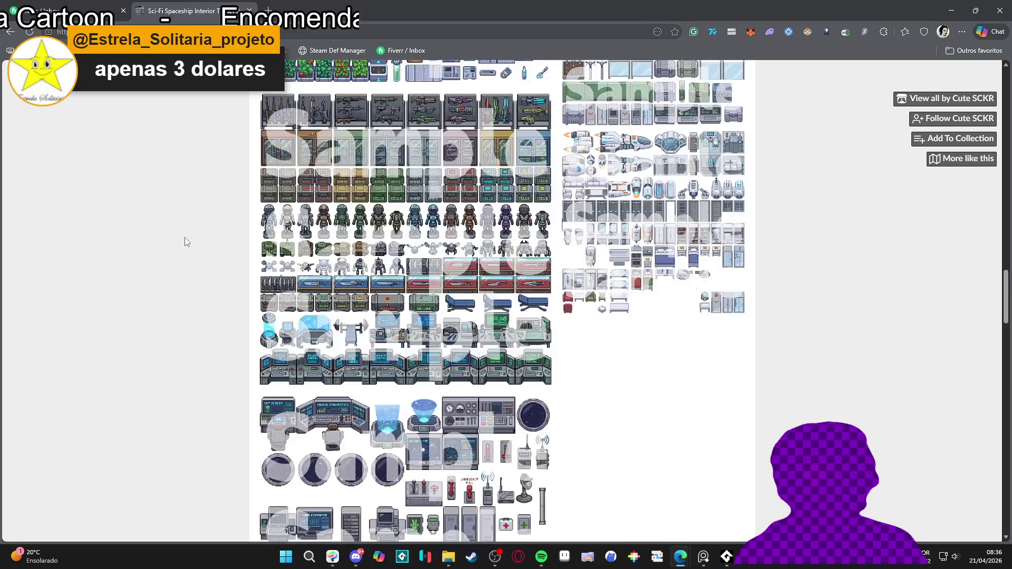
pyautogui.scroll(-5, 184, 237)
pyautogui.scroll(-5, 184, 237)
pyautogui.scroll(-15, 186, 236)
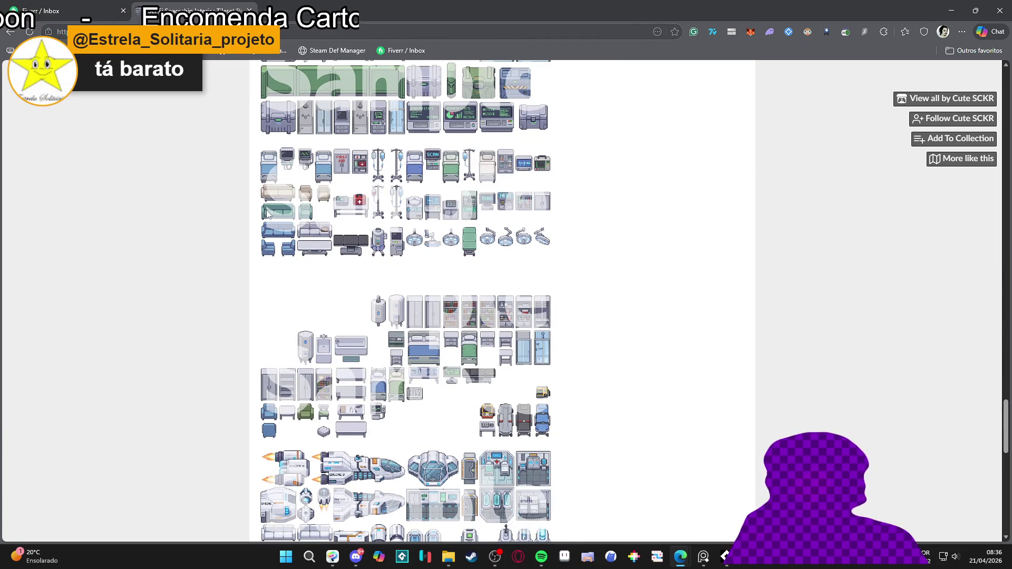
pyautogui.scroll(-3, 204, 205)
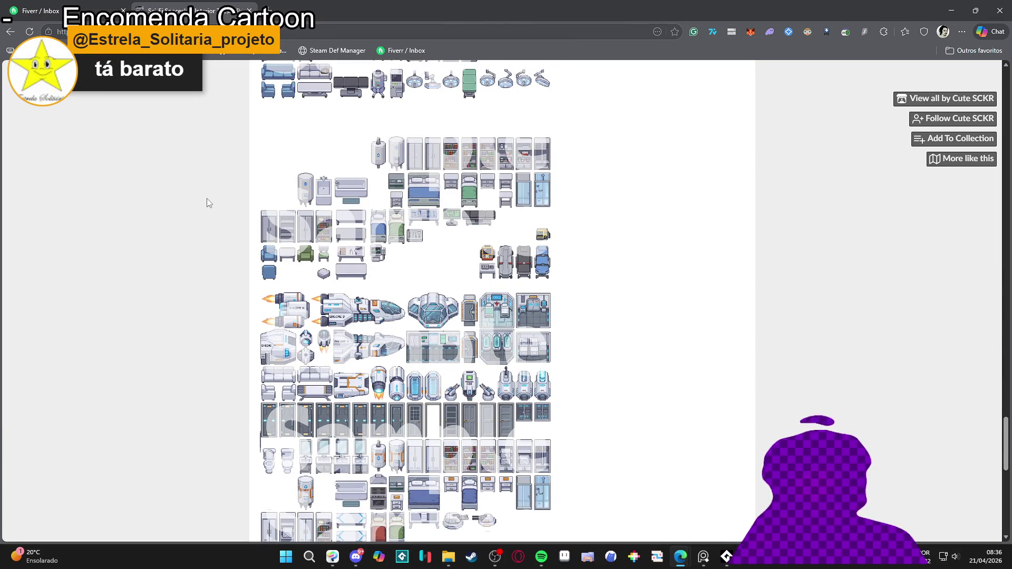
pyautogui.scroll(-3, 207, 202)
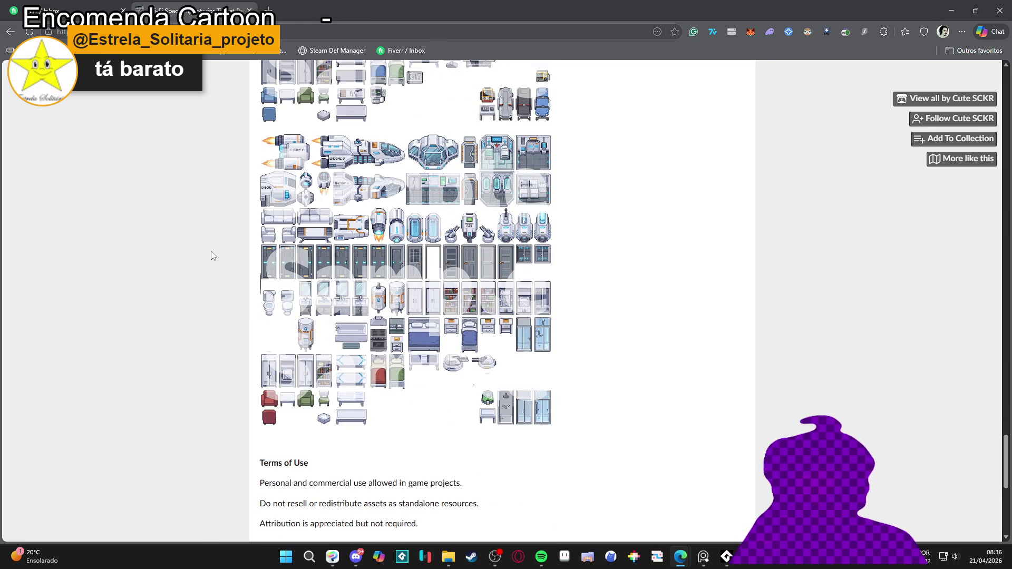
pyautogui.scroll(10, 231, 154)
pyautogui.scroll(10, 230, 155)
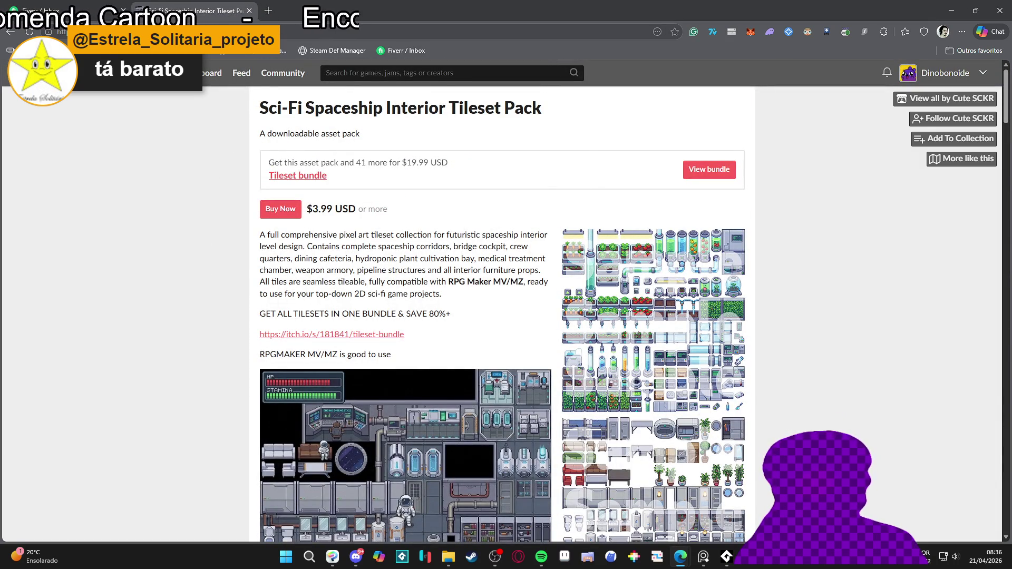
pyautogui.click(249, 11)
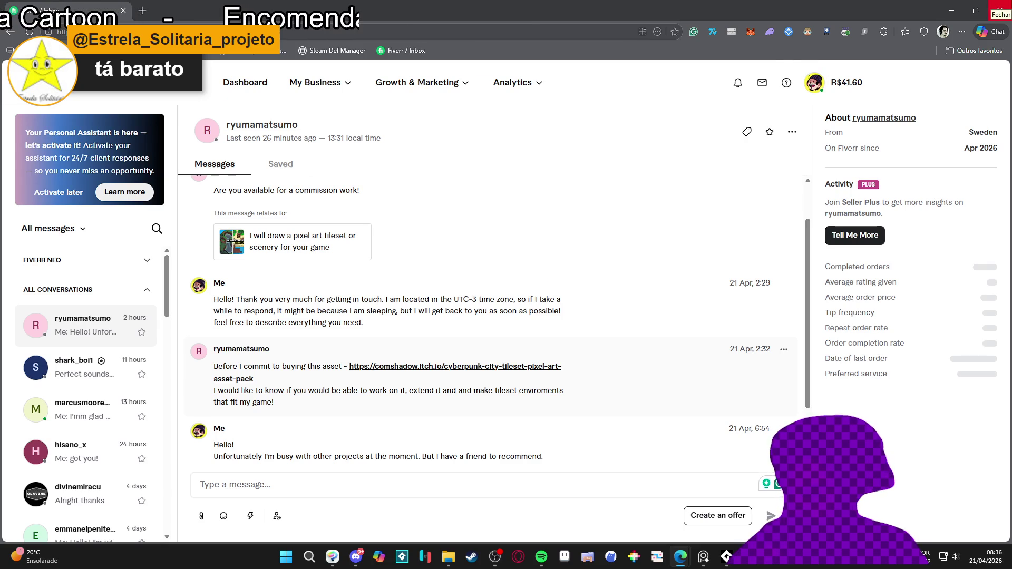
# Step: Minimize the browser to bring back the shark_boi1 sunglasses avatar in Clip Studio Paint
pyautogui.click(951, 10)
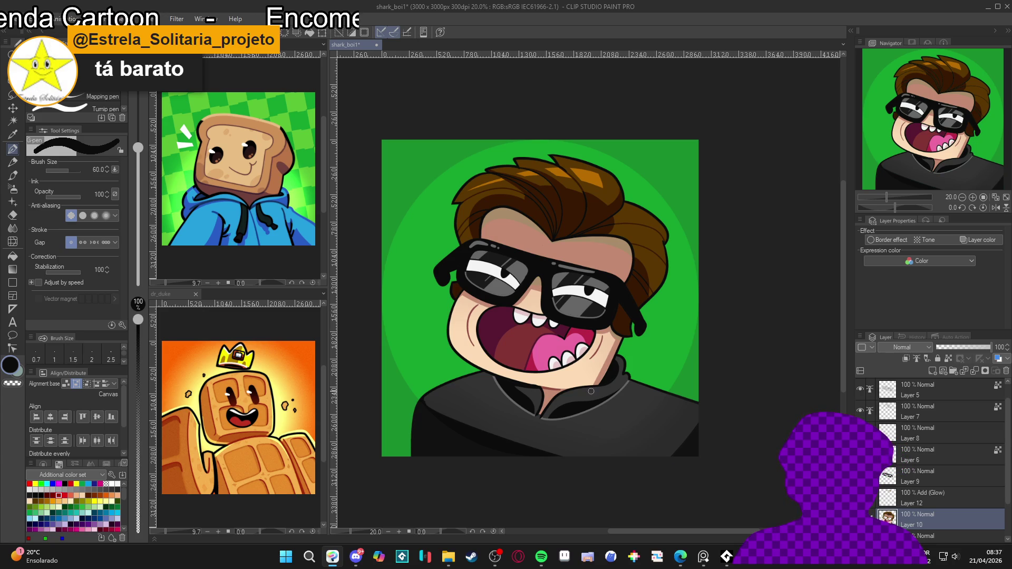
pyautogui.moveTo(598, 392); pyautogui.dragTo(617, 393)
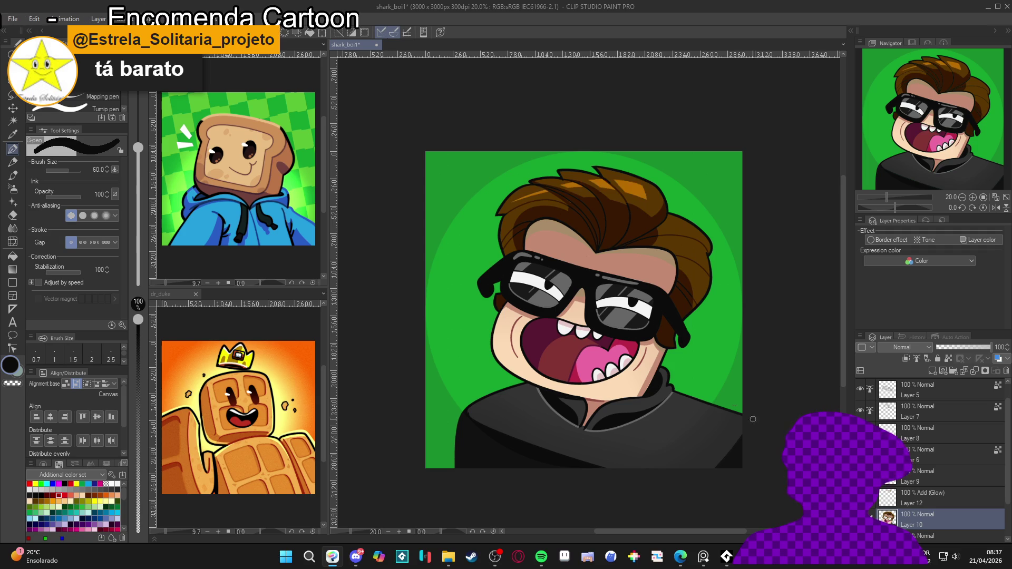
pyautogui.moveTo(579, 309); pyautogui.dragTo(566, 306)
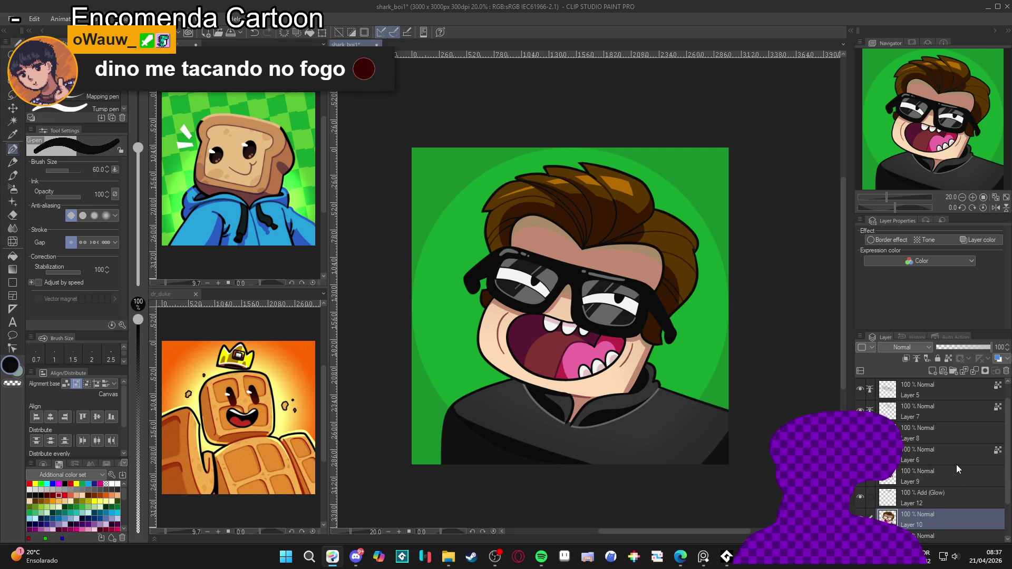
pyautogui.scroll(1, 941, 474)
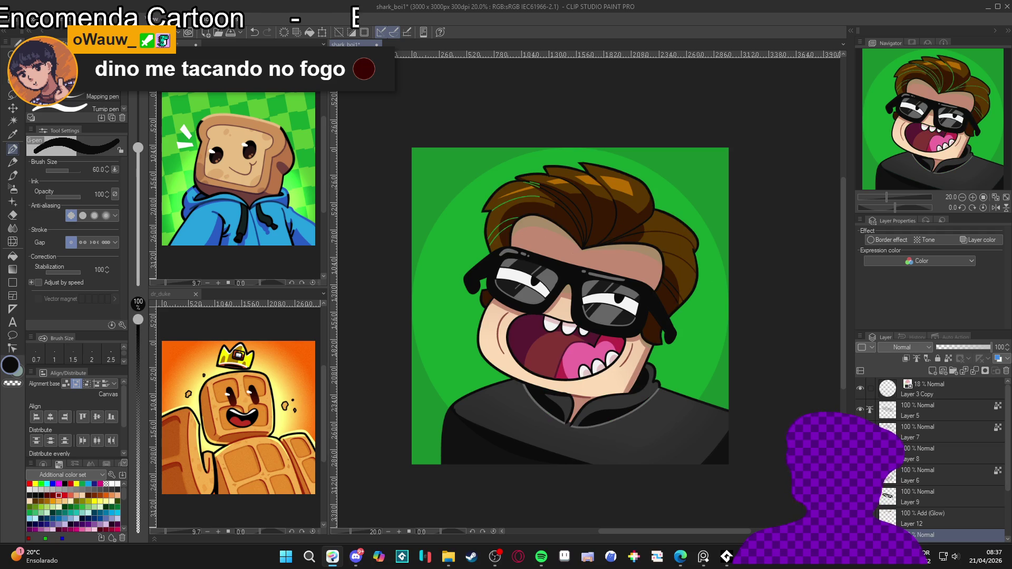
pyautogui.click(864, 406)
# Step: Add an empty Layer 13 above Layer 5, with white as drawing colour and pen size 30
pyautogui.click(865, 405)
pyautogui.click(921, 411)
pyautogui.hotkey('ctrl', 'shift', 'n')
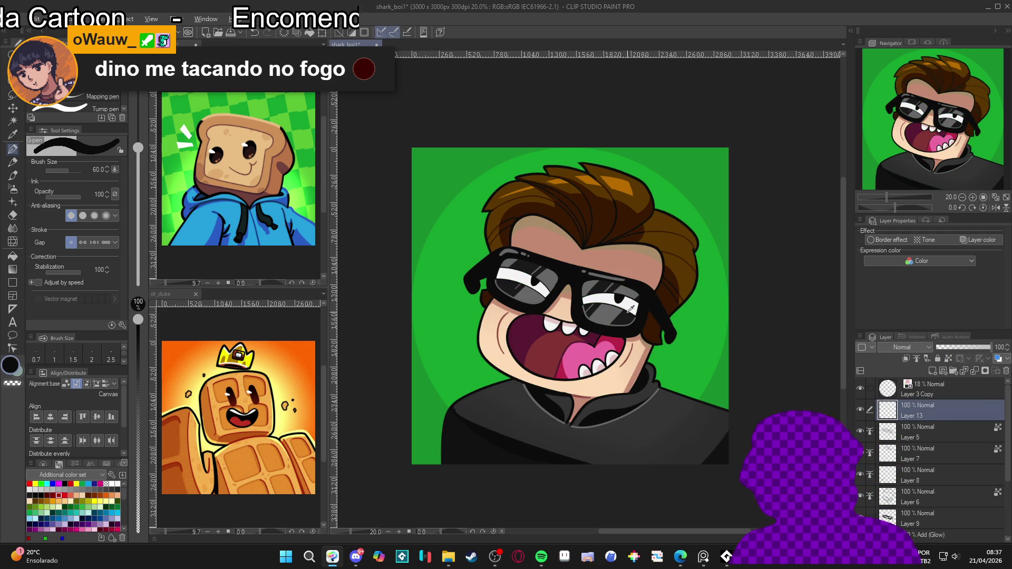
pyautogui.press('x')
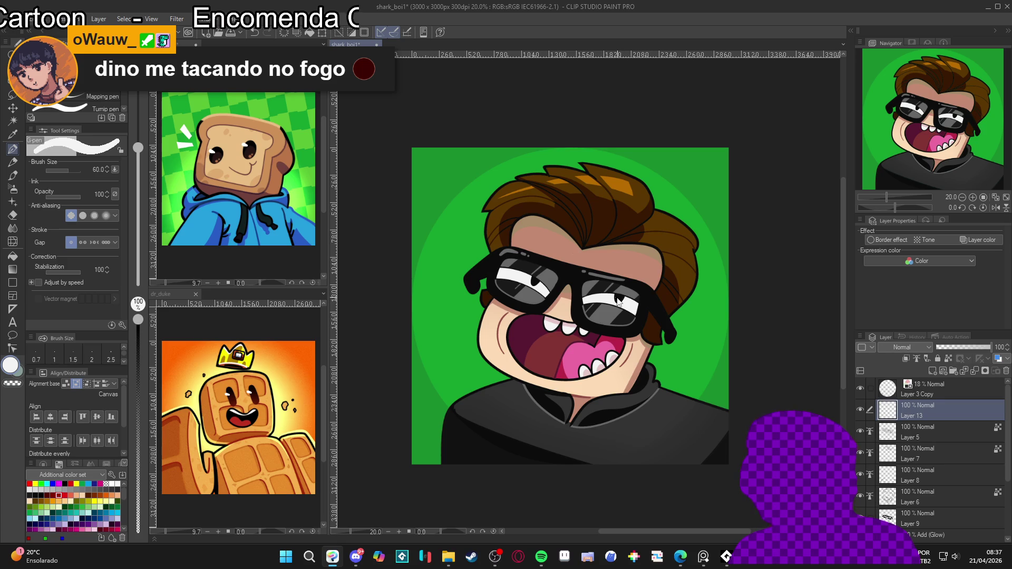
pyautogui.press('[')
pyautogui.press('[')
pyautogui.press('[')
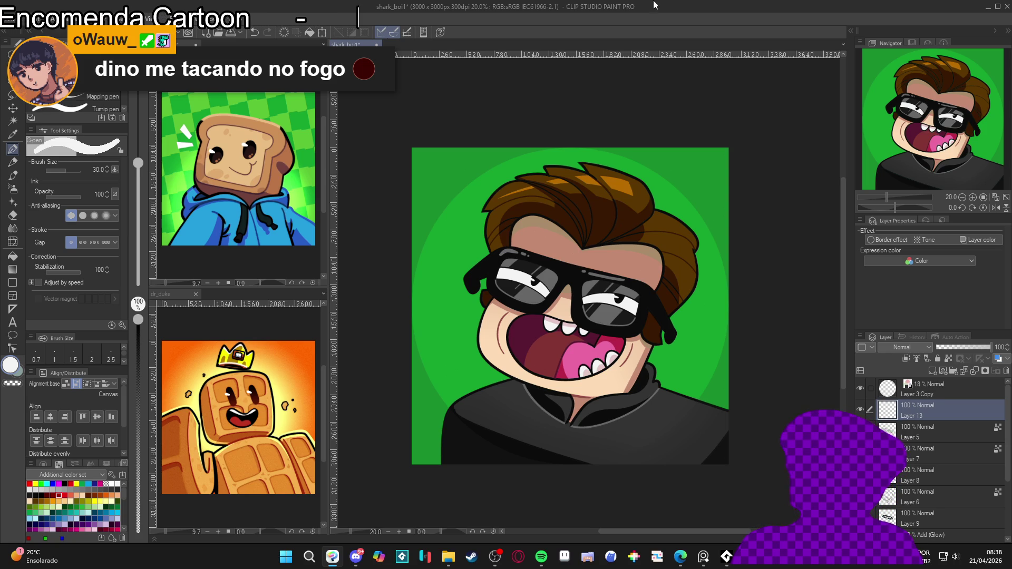
pyautogui.scroll(-2, 534, 326)
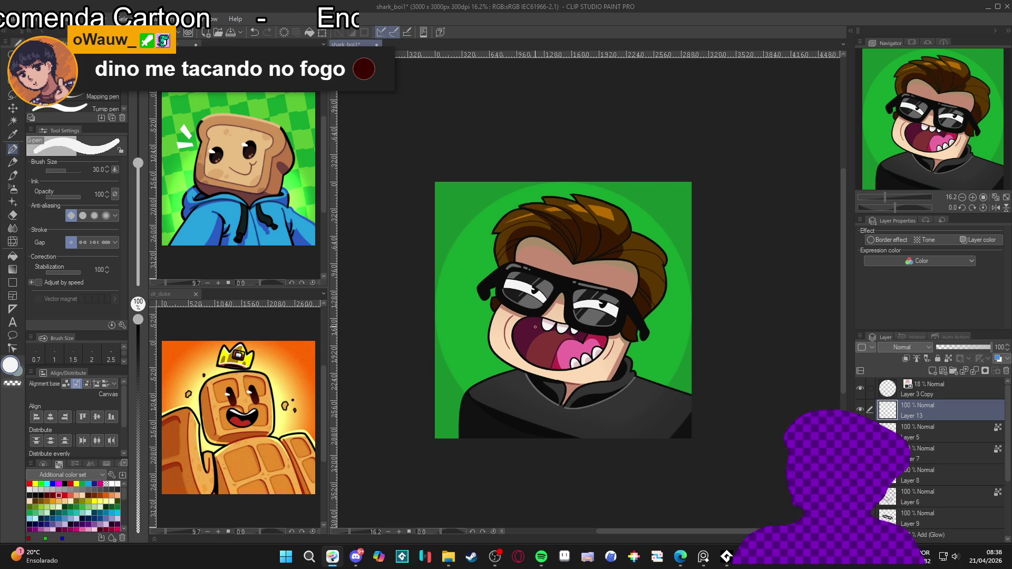
pyautogui.scroll(2, 535, 327)
pyautogui.scroll(-2, 534, 327)
pyautogui.scroll(2, 505, 354)
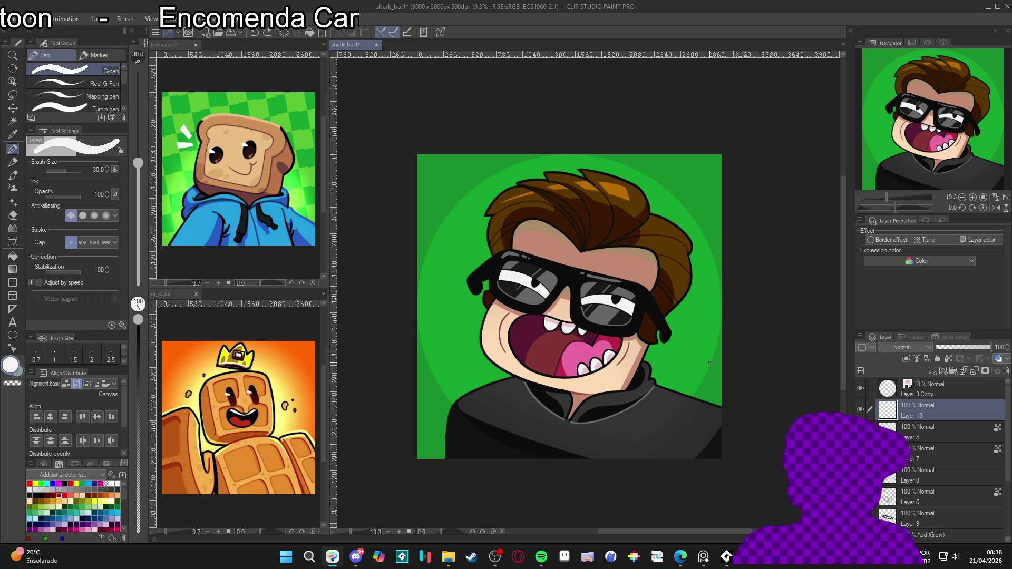
pyautogui.moveTo(653, 344); pyautogui.dragTo(661, 345)
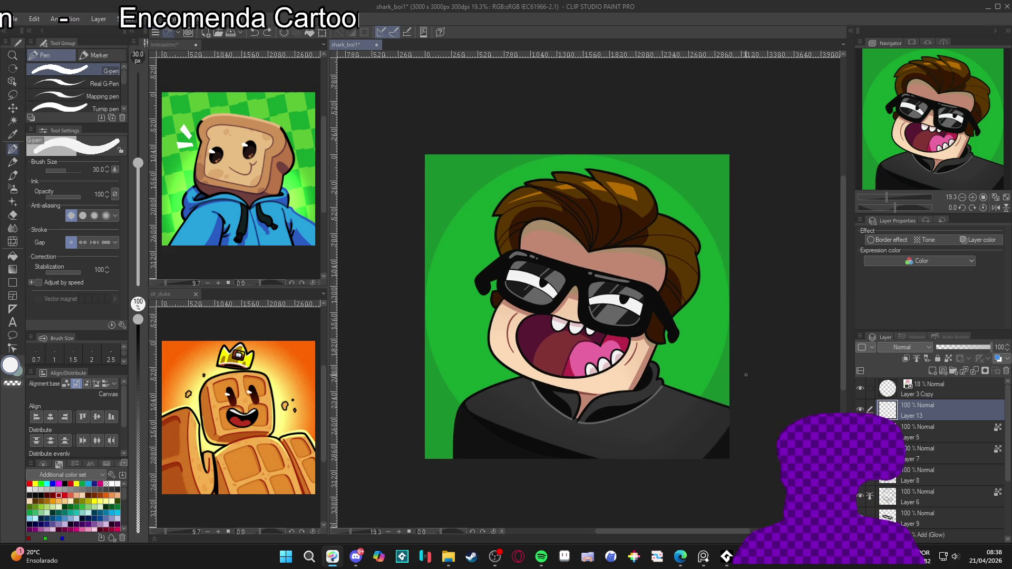
pyautogui.scroll(-2, 903, 469)
pyautogui.scroll(-2, 903, 469)
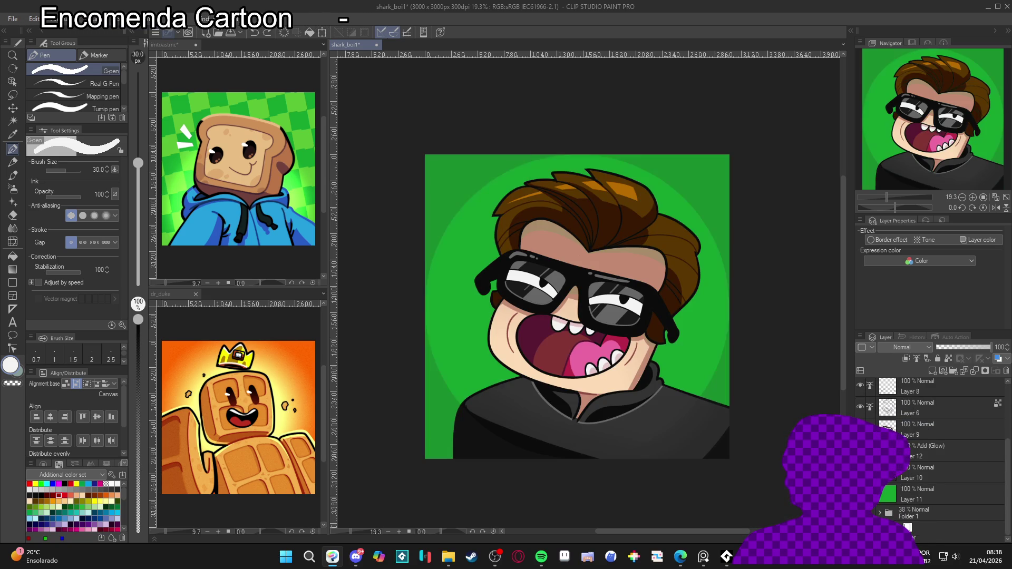
# Step: Make background Layer 11 active and pick its green as the drawing colour
pyautogui.click(927, 495)
pyautogui.press('w')
pyautogui.click(705, 362)
pyautogui.hotkey('ctrl', 'd')
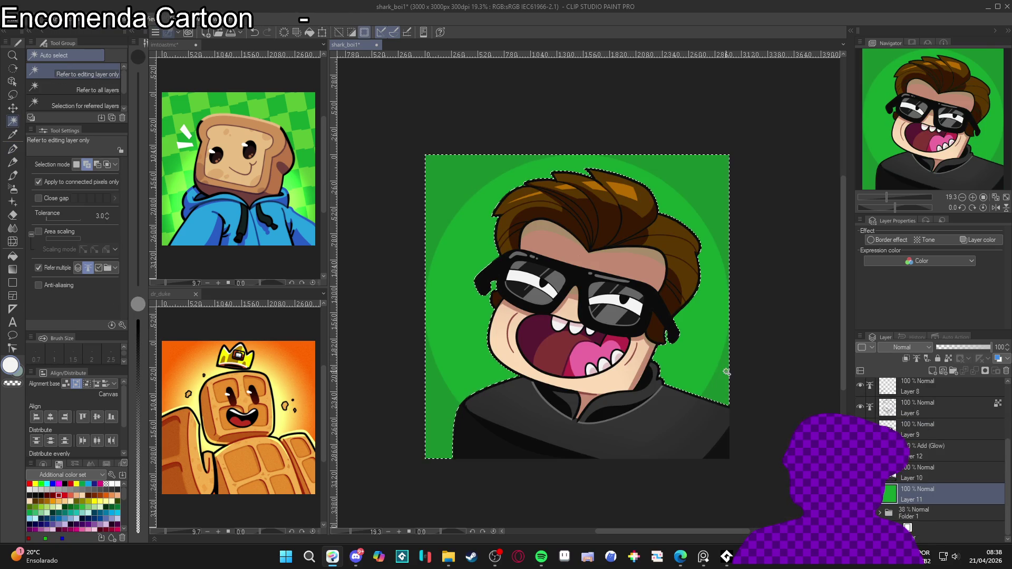
pyautogui.press('b')
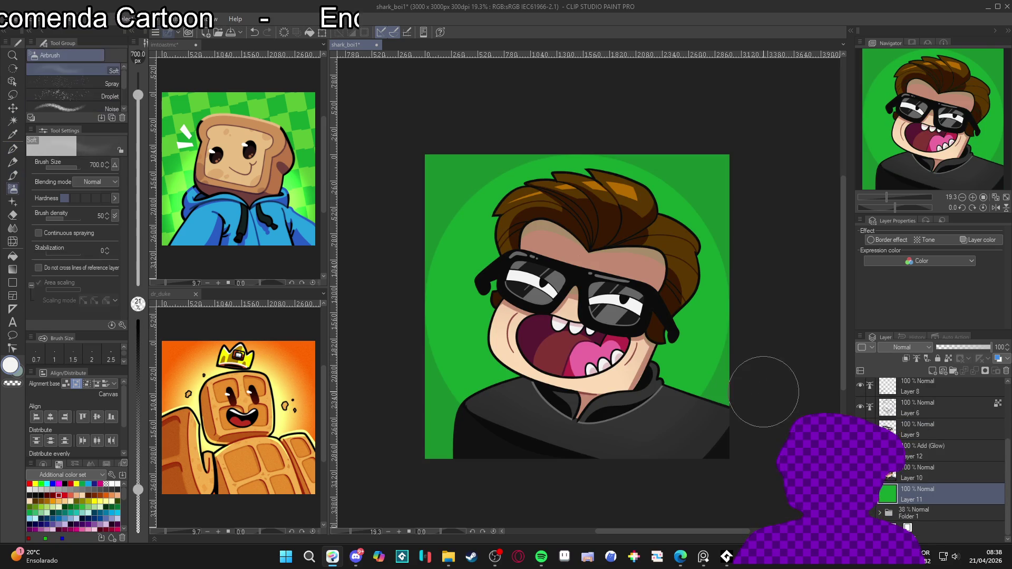
pyautogui.keyDown('alt'); pyautogui.click(679, 368); pyautogui.keyUp('alt')
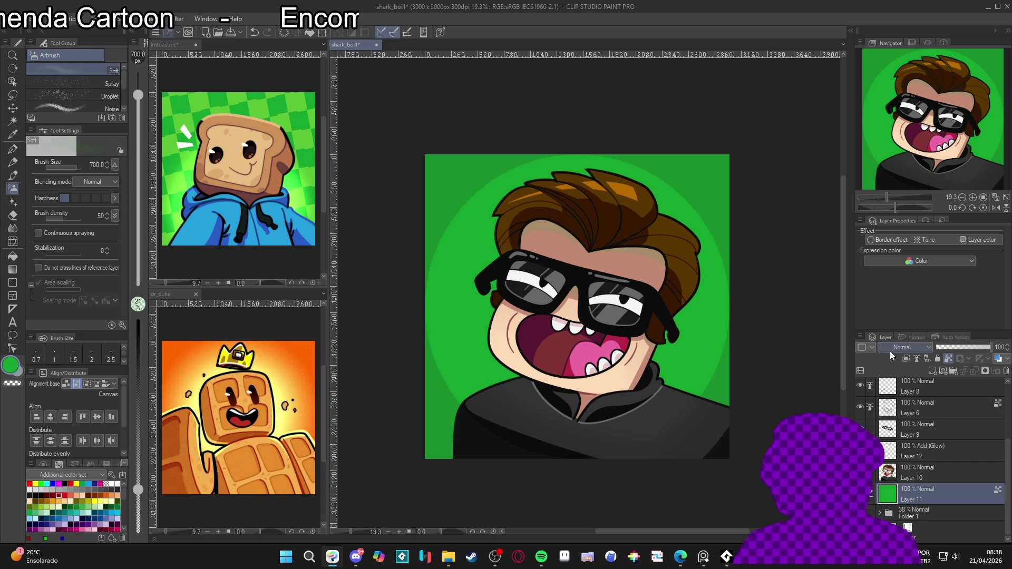
# Step: Try and undo a glow blend on Layer 11, then add Layer 14 above it and return to the pen
pyautogui.click(916, 348)
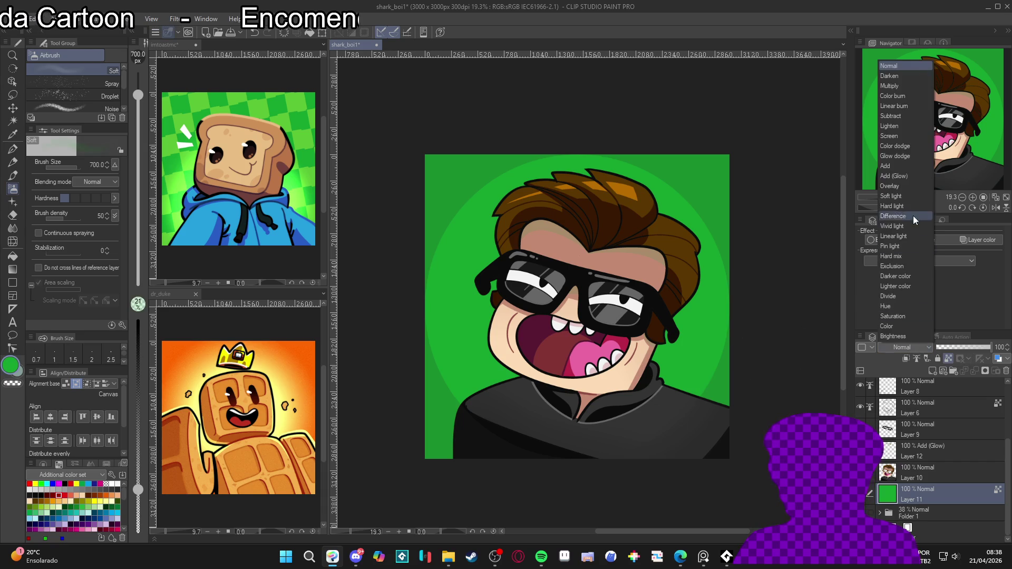
pyautogui.click(908, 178)
pyautogui.hotkey('ctrl', 'z')
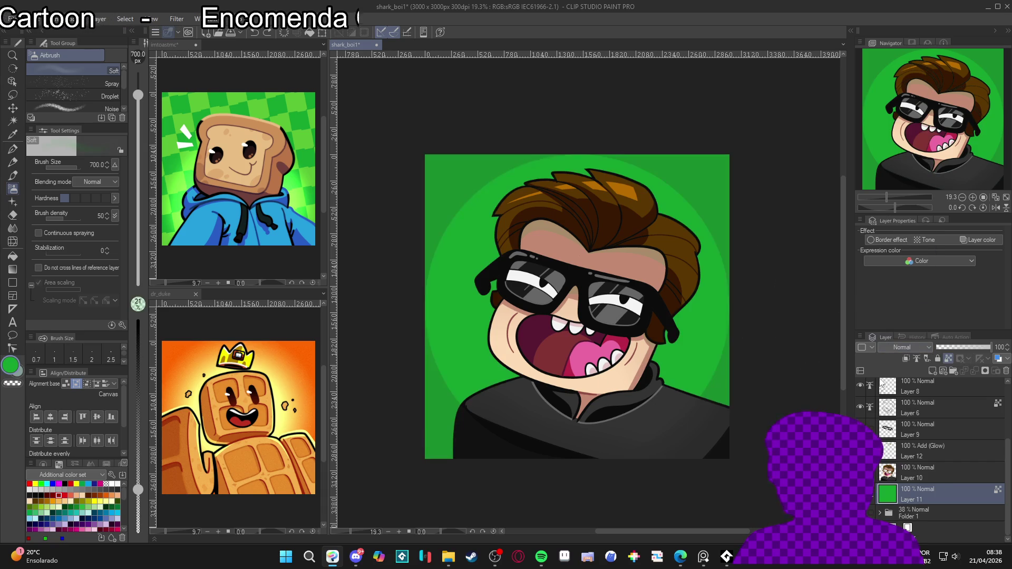
pyautogui.hotkey('ctrl', 'shift', 'n')
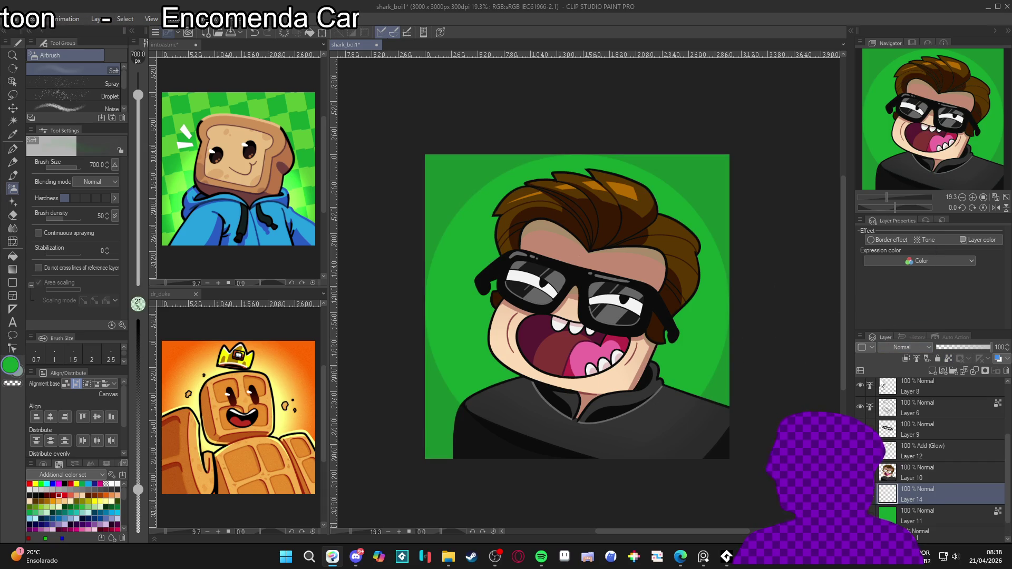
pyautogui.press('p')
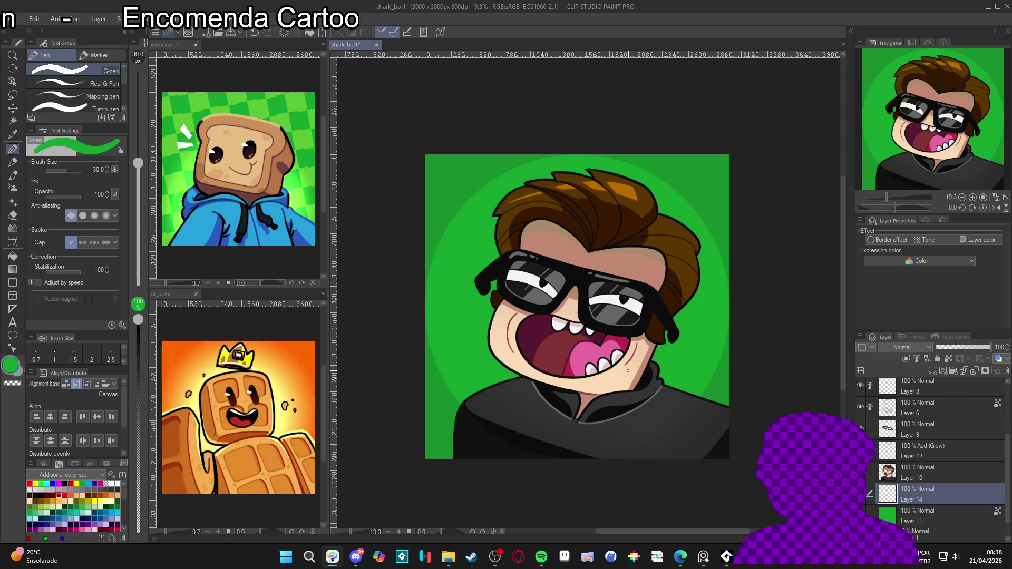
pyautogui.click(931, 347)
# Step: Set Layer 14 to Add (Glow), enlarge the pen, and draw glow blobs left of the face
pyautogui.click(909, 178)
pyautogui.press(']')
pyautogui.press(']')
pyautogui.press(']')
pyautogui.press(']')
pyautogui.press(']')
pyautogui.moveTo(488, 337)
pyautogui.mouseDown()
pyautogui.moveTo(457, 341)
pyautogui.moveTo(447, 372)
pyautogui.moveTo(477, 392)
pyautogui.mouseUp()
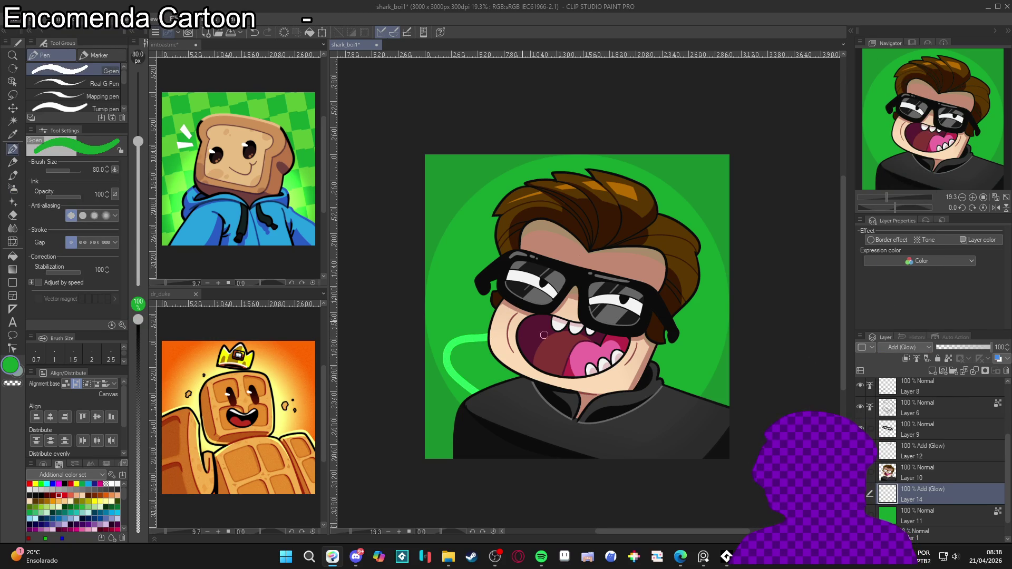
pyautogui.moveTo(500, 331)
pyautogui.mouseDown()
pyautogui.moveTo(485, 278)
pyautogui.moveTo(457, 302)
pyautogui.moveTo(454, 318)
pyautogui.moveTo(470, 318)
pyautogui.moveTo(458, 314)
pyautogui.mouseUp()
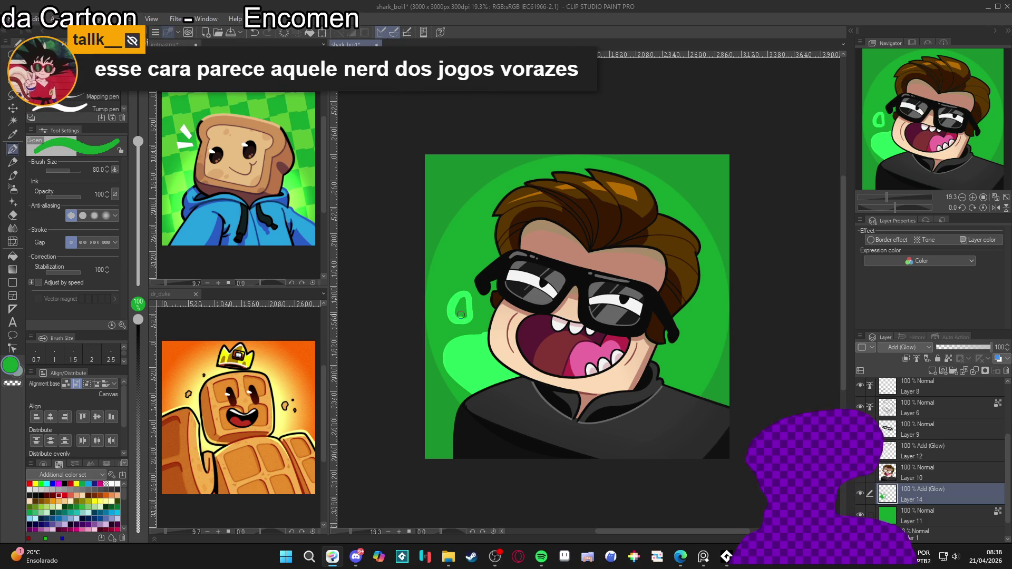
pyautogui.moveTo(460, 307); pyautogui.dragTo(458, 312)
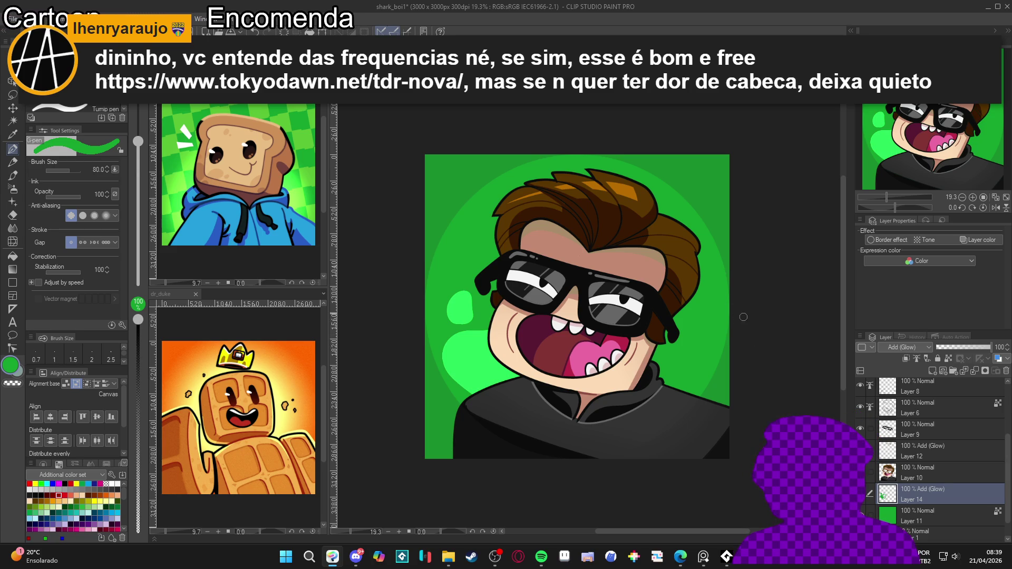
# Step: Outline and fill light-green glow blobs along the right edge of the background
pyautogui.moveTo(727, 296)
pyautogui.mouseDown()
pyautogui.moveTo(668, 363)
pyautogui.moveTo(689, 390)
pyautogui.mouseUp()
pyautogui.press('g')
pyautogui.click(714, 337)
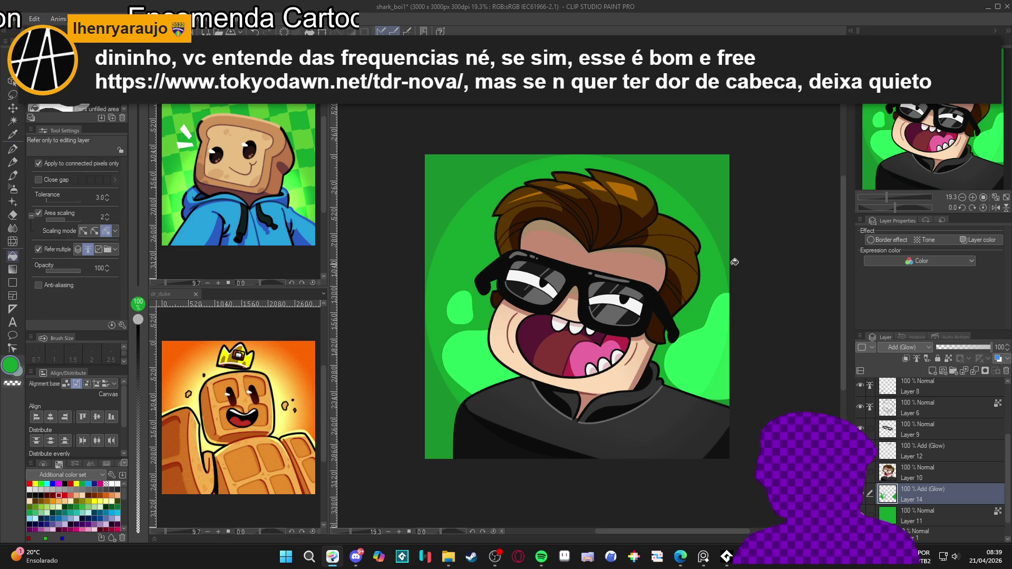
pyautogui.press('p')
pyautogui.moveTo(738, 180)
pyautogui.mouseDown()
pyautogui.moveTo(708, 178)
pyautogui.moveTo(698, 230)
pyautogui.moveTo(729, 247)
pyautogui.mouseUp()
pyautogui.press('g')
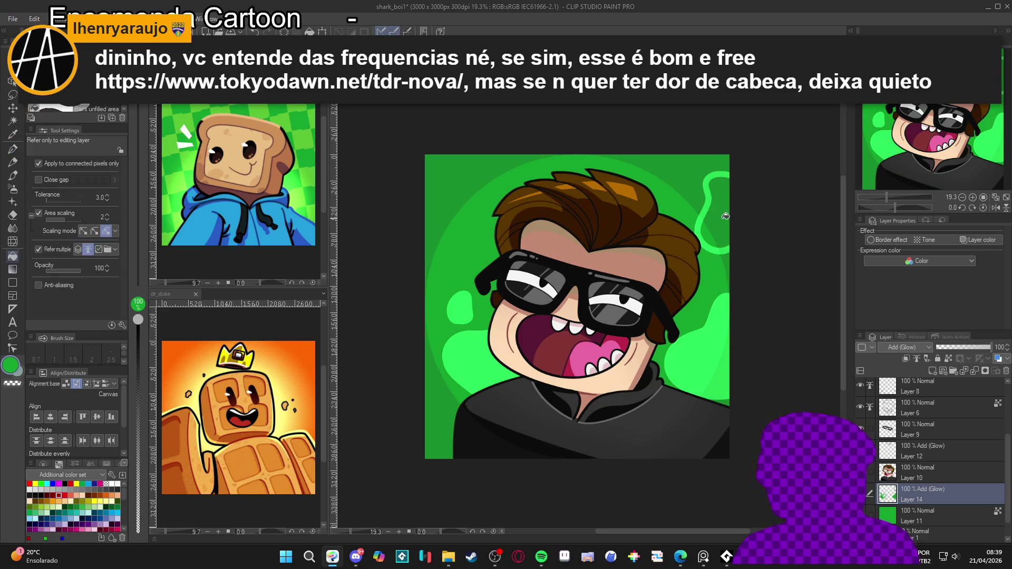
pyautogui.click(715, 216)
pyautogui.press('p')
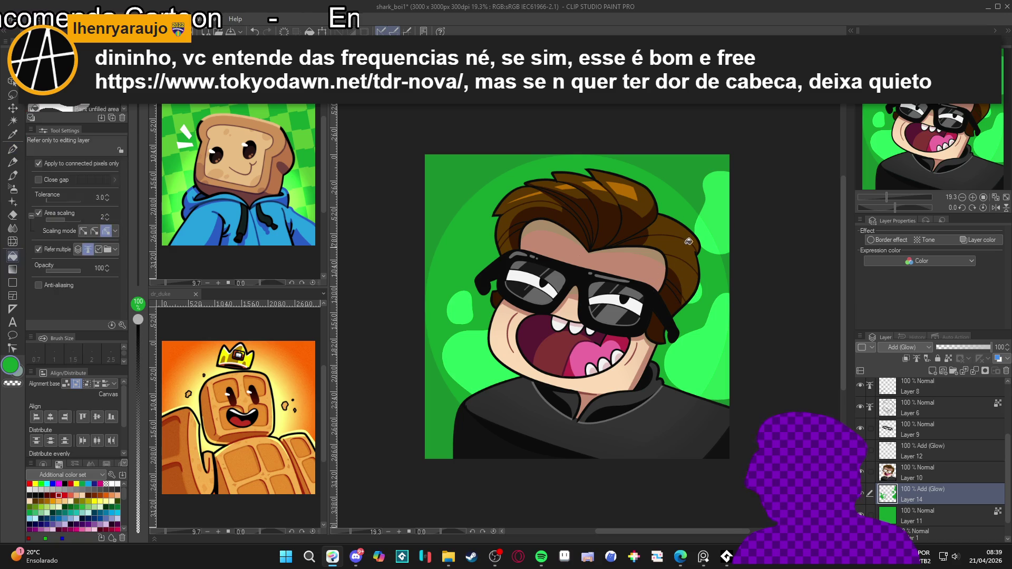
# Step: Add light-green blobs beside the hair, at the top-left and along the top edge
pyautogui.moveTo(657, 191); pyautogui.dragTo(665, 213)
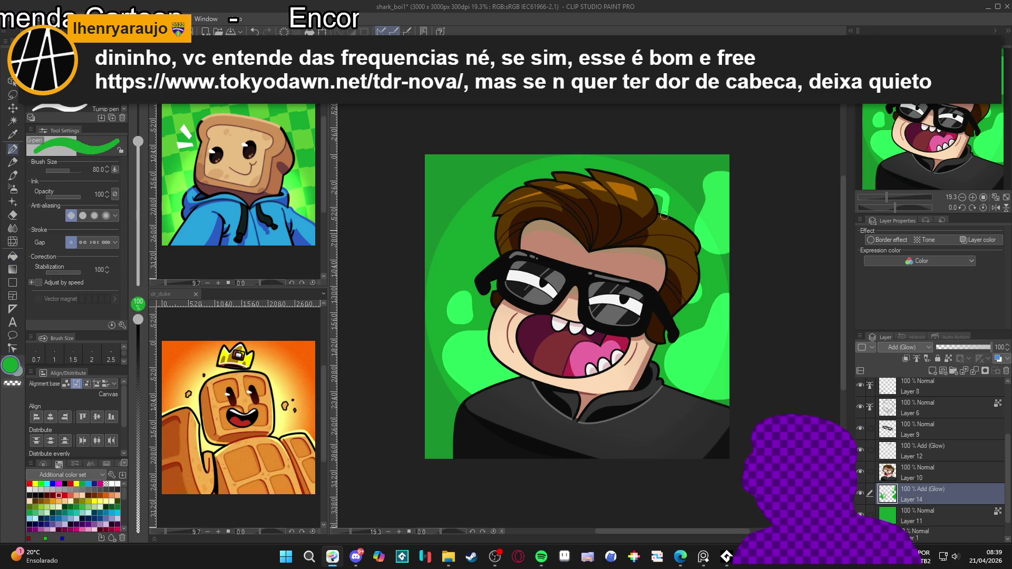
pyautogui.moveTo(507, 225)
pyautogui.mouseDown()
pyautogui.moveTo(483, 243)
pyautogui.moveTo(490, 270)
pyautogui.mouseUp()
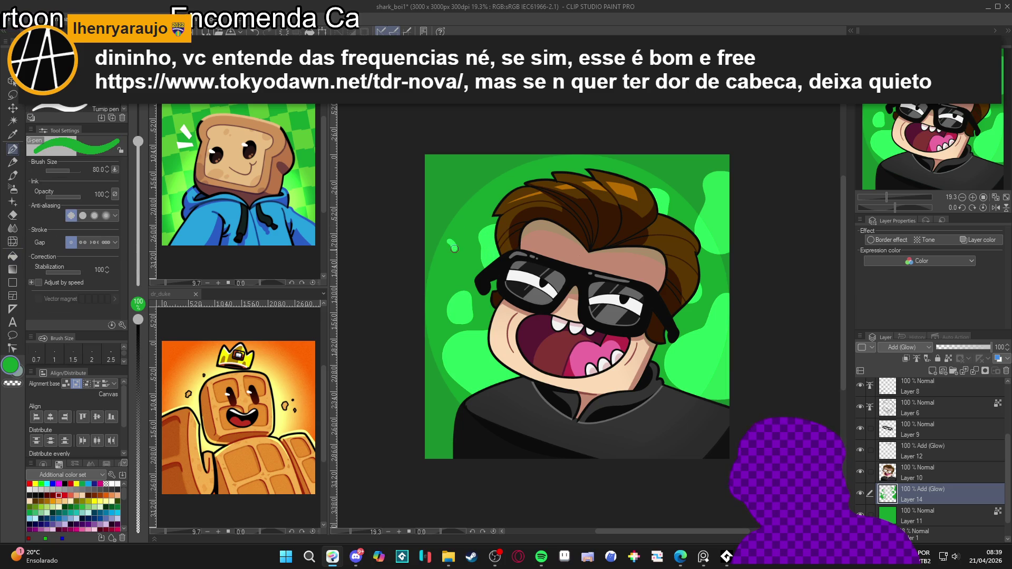
pyautogui.moveTo(445, 259); pyautogui.dragTo(432, 240)
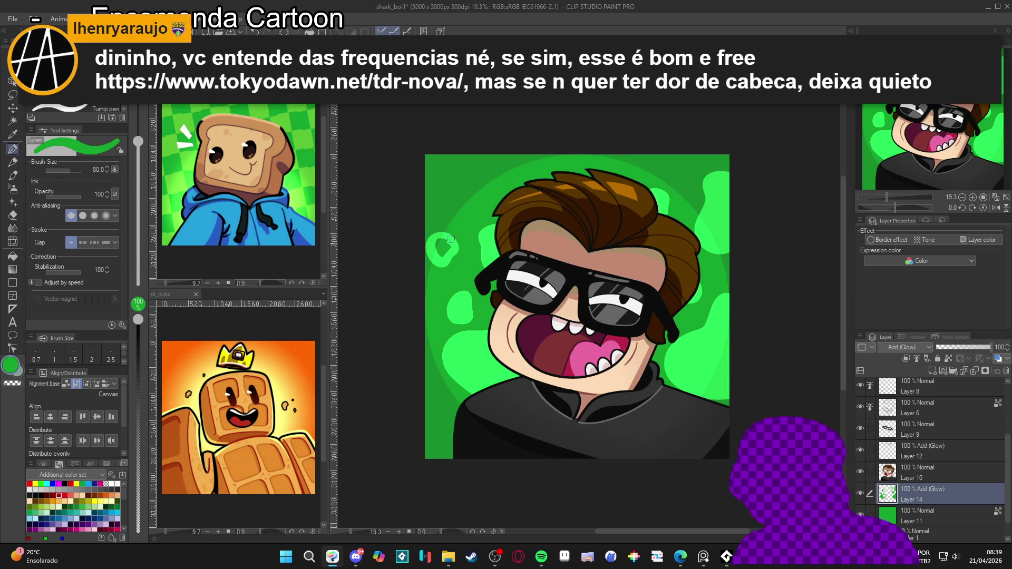
pyautogui.moveTo(482, 199); pyautogui.dragTo(477, 208)
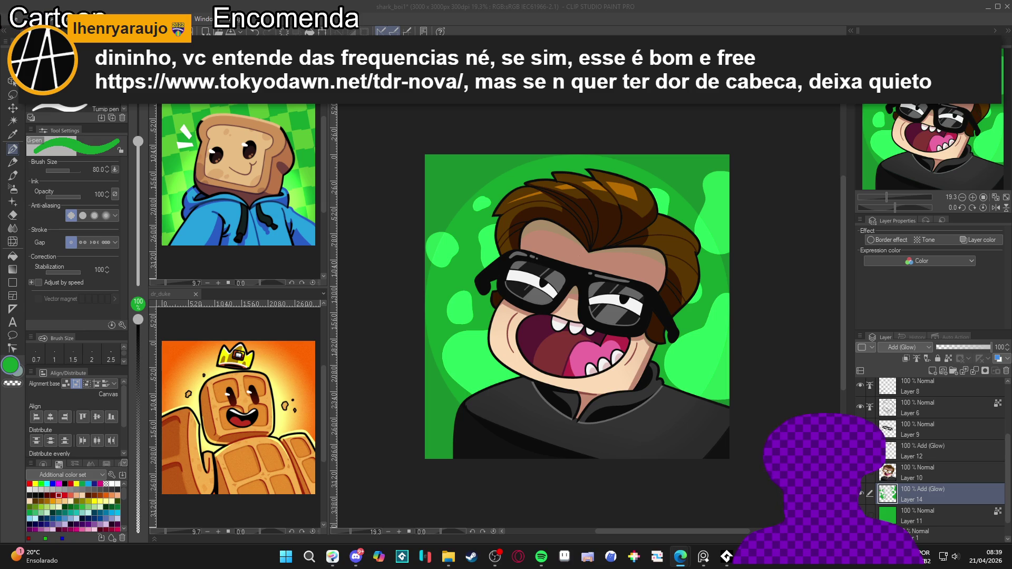
pyautogui.click(489, 205)
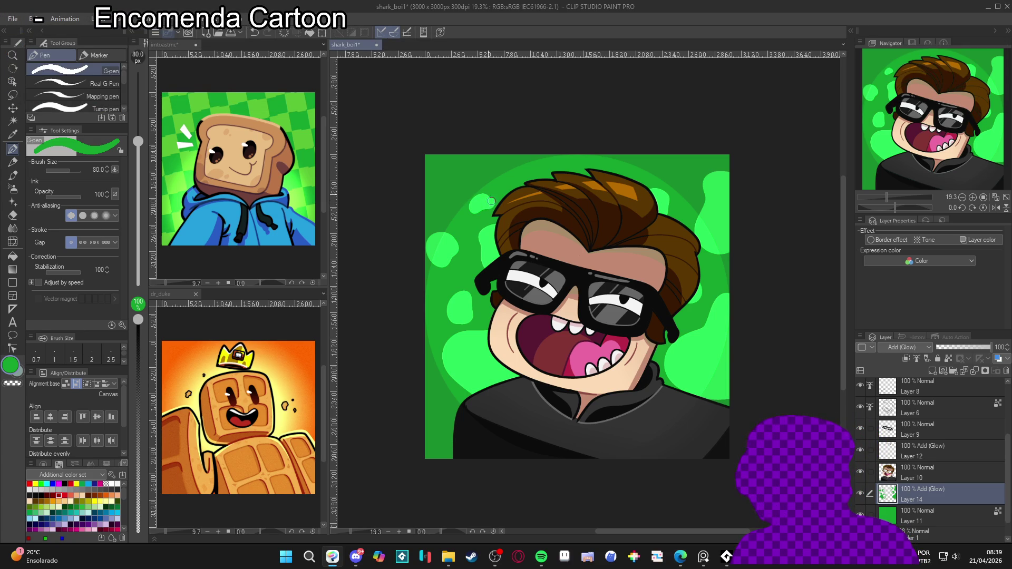
pyautogui.moveTo(481, 194); pyautogui.dragTo(480, 210)
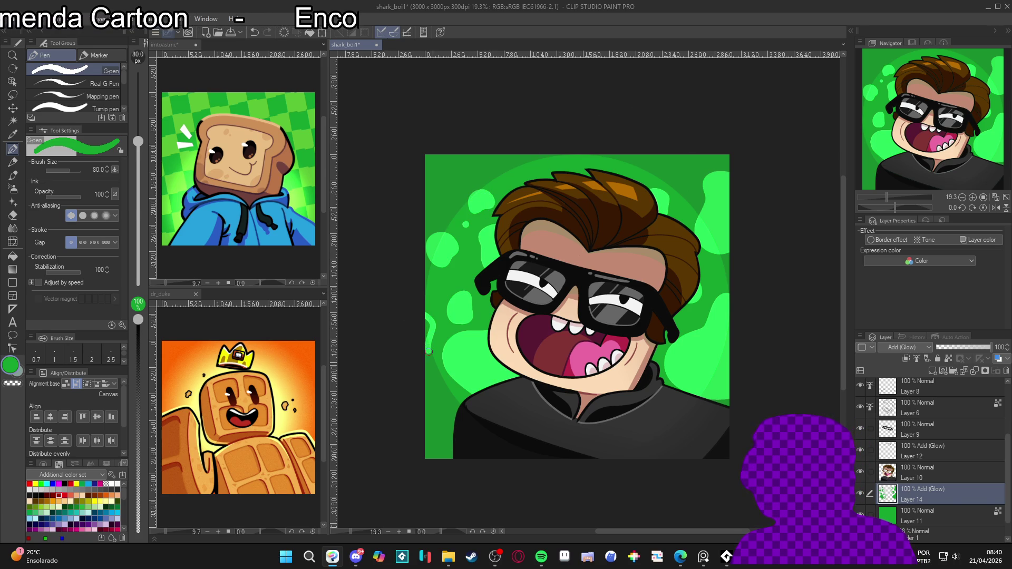
pyautogui.press('g')
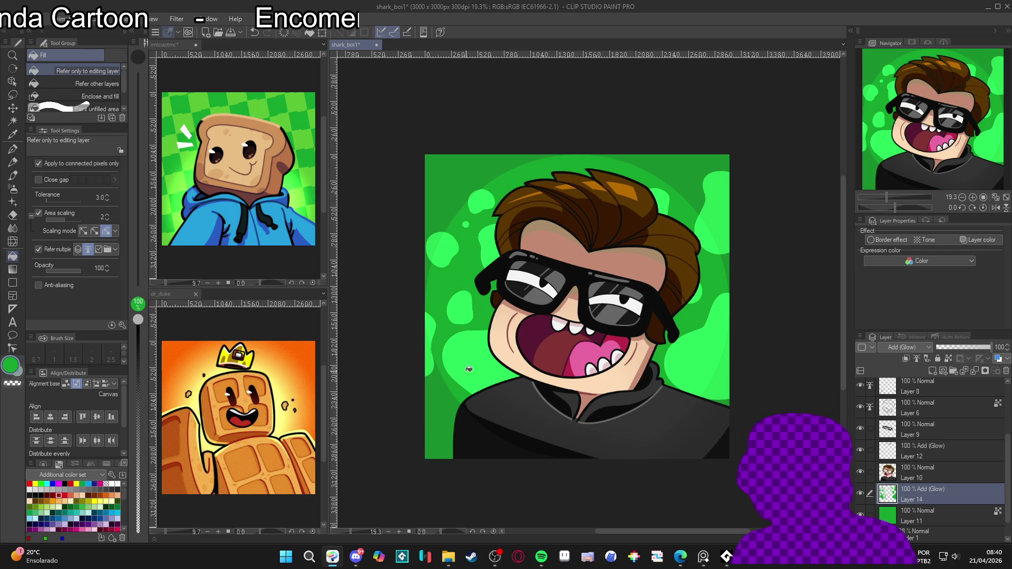
pyautogui.press('p')
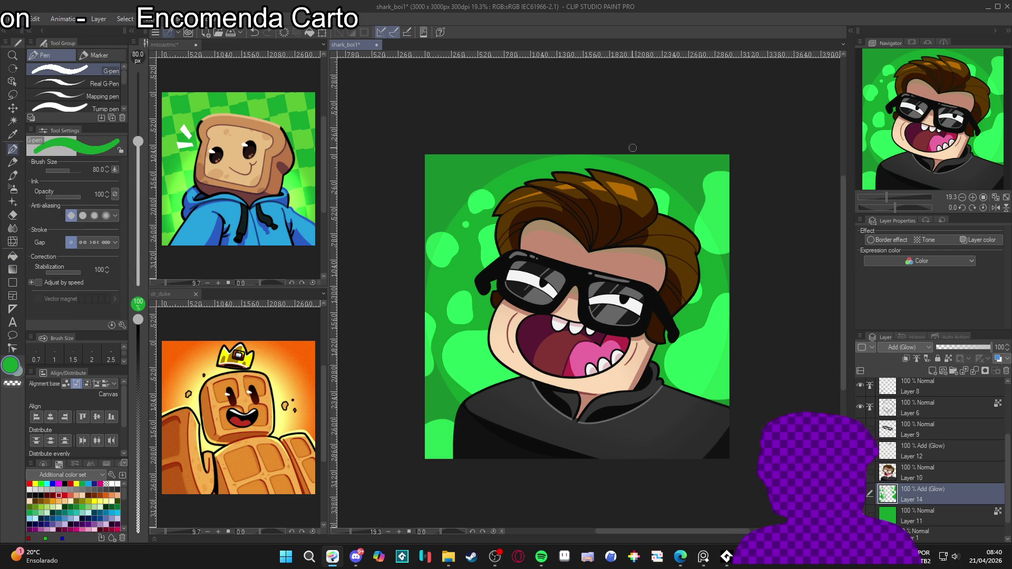
pyautogui.moveTo(616, 155); pyautogui.dragTo(524, 159)
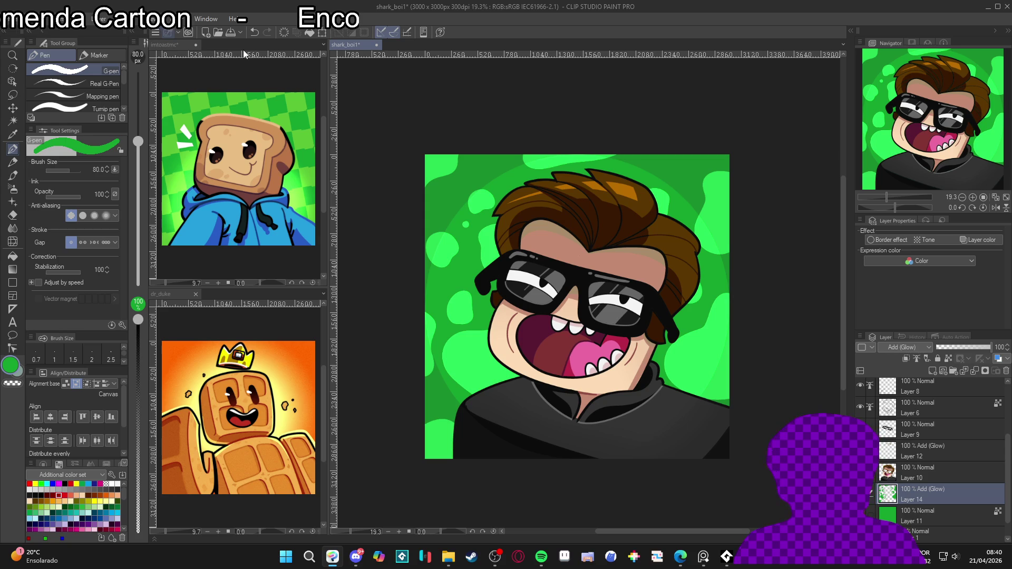
pyautogui.click(176, 19)
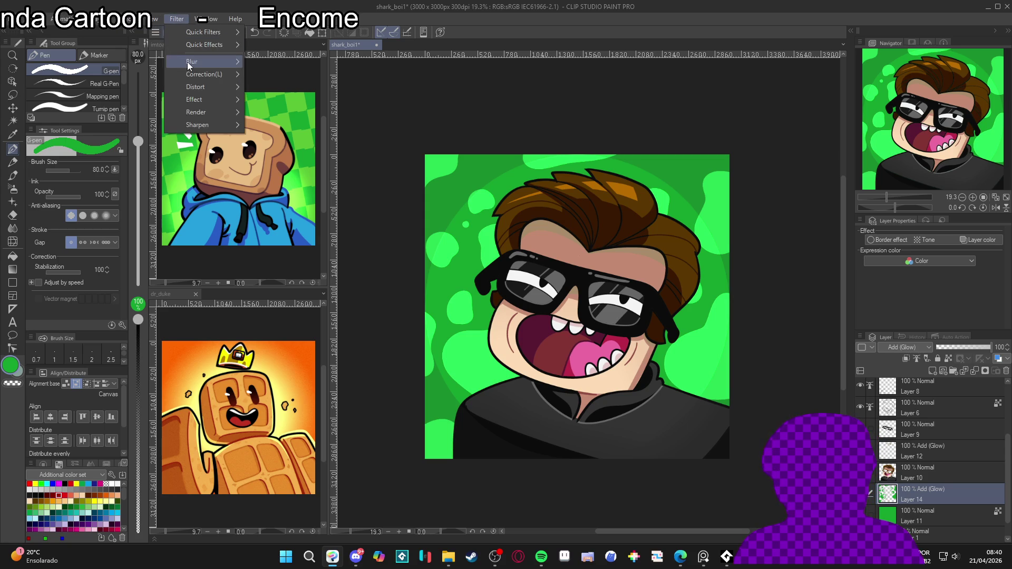
# Step: Apply an outward Radial blur of strength 2.91 to the glow blobs
pyautogui.moveTo(185, 62)
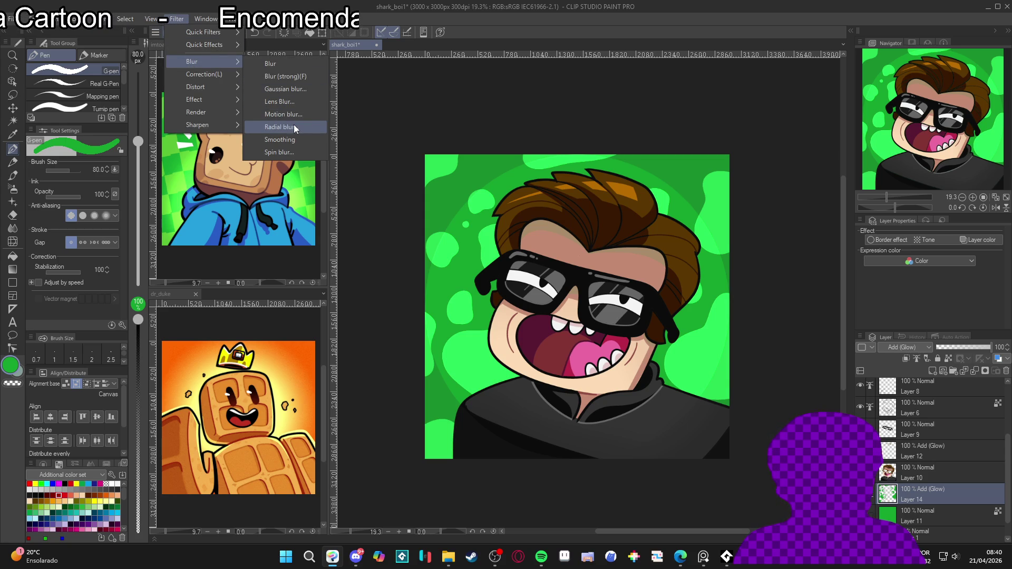
pyautogui.click(293, 126)
pyautogui.click(727, 76)
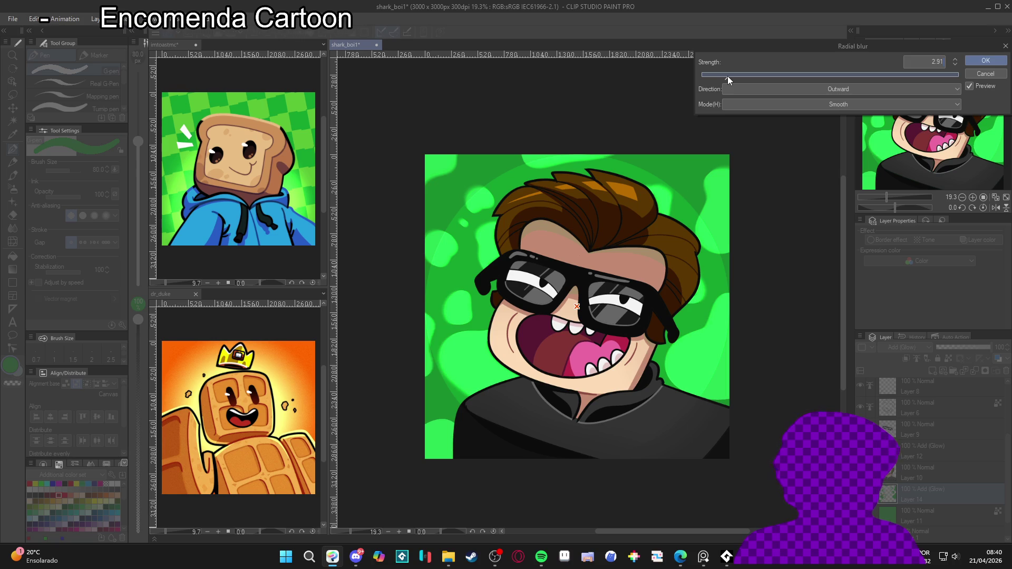
pyautogui.click(984, 61)
pyautogui.hscroll(1, 571, 299)
pyautogui.click(916, 468)
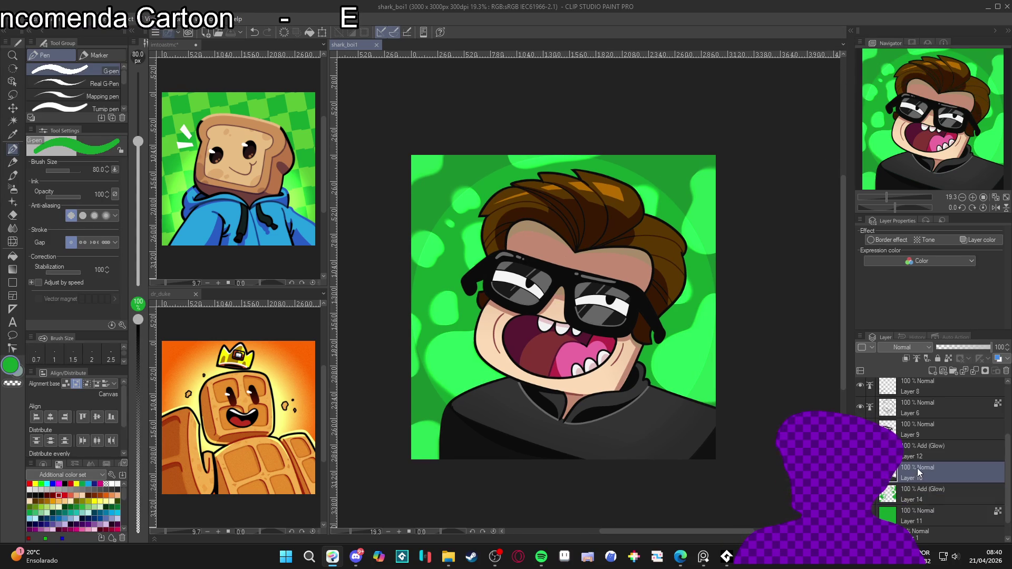
# Step: Create Layer 15 above Layer 10 and set its blending to Add (Glow)
pyautogui.hotkey('ctrl', 'shift', 'n')
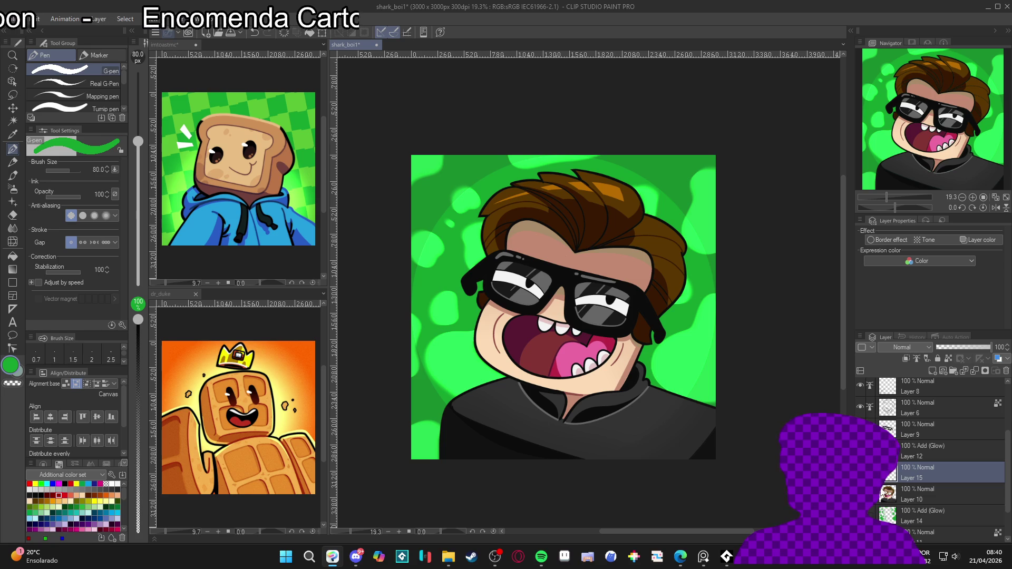
pyautogui.press('w')
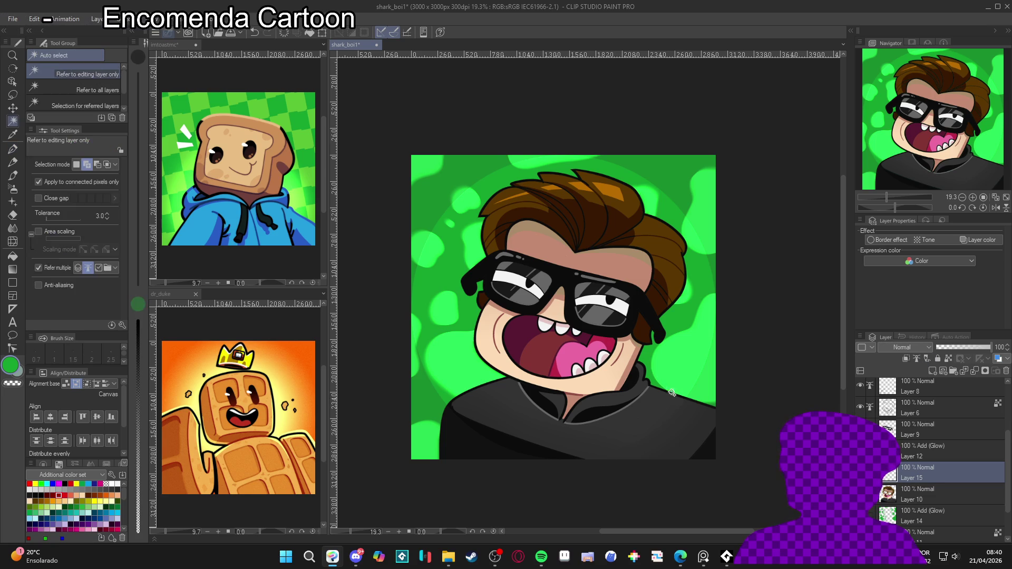
pyautogui.click(664, 414)
pyautogui.hotkey('ctrl', 'd')
pyautogui.press('p')
pyautogui.click(908, 349)
pyautogui.click(912, 206)
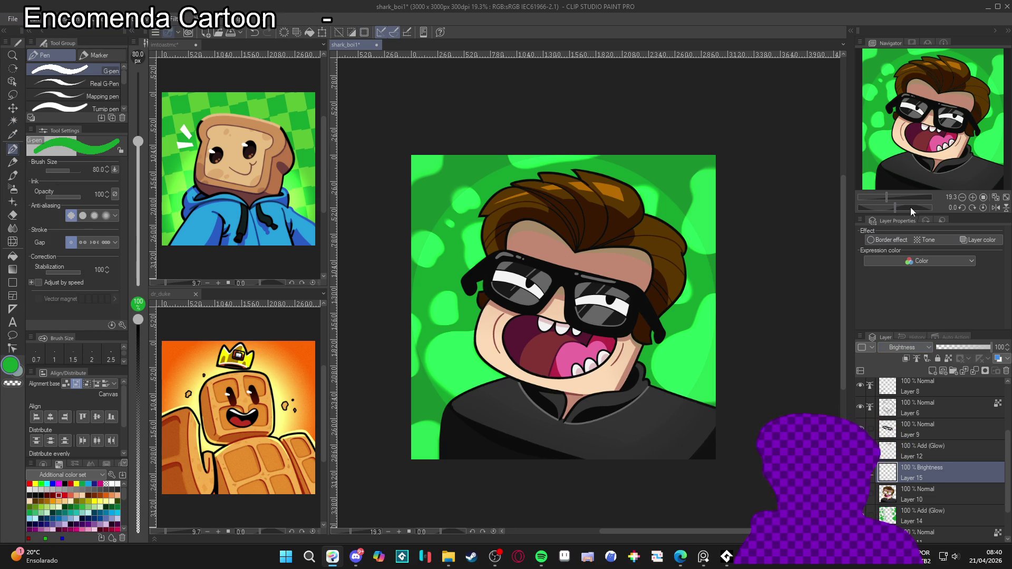
pyautogui.click(903, 346)
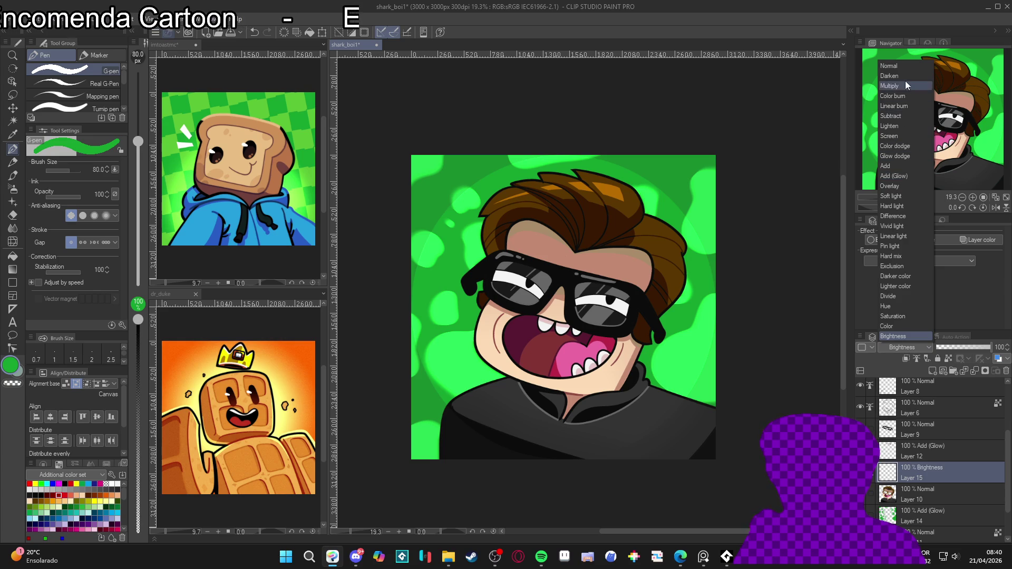
pyautogui.click(907, 175)
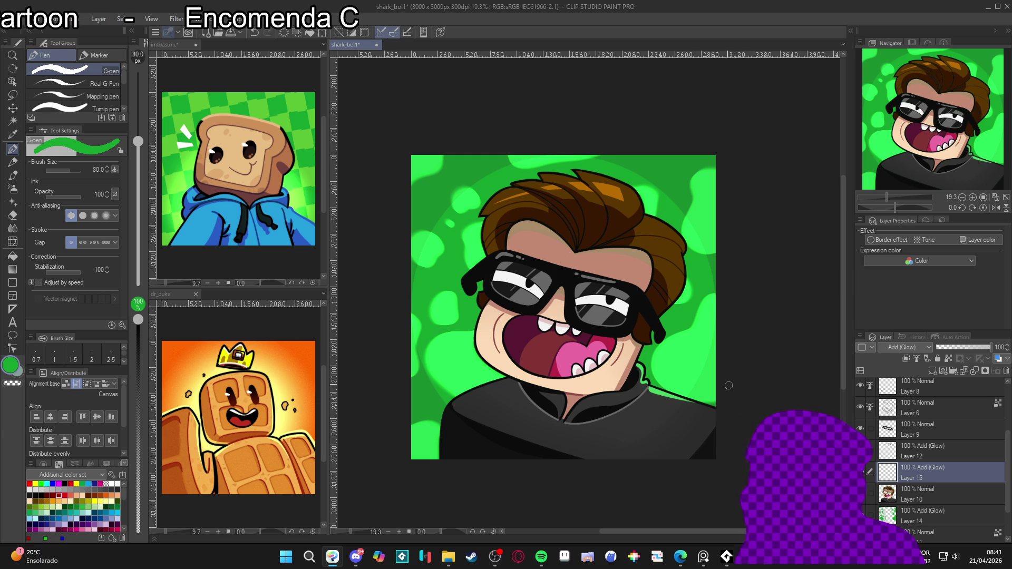
# Step: Dab green glow on the collar and move Layer 15 up above Layer 9
pyautogui.press('w')
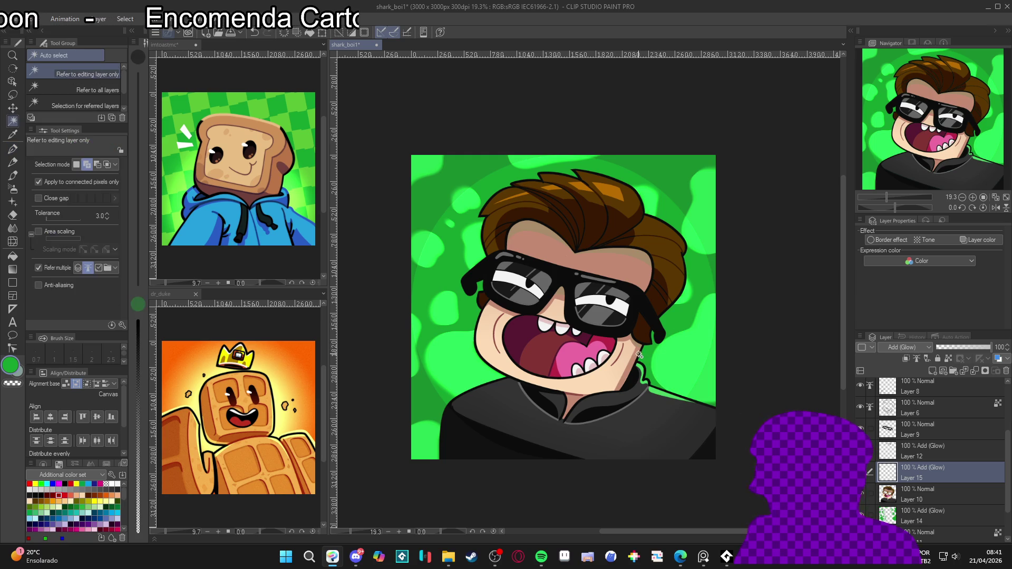
pyautogui.press('p')
pyautogui.click(613, 414)
pyautogui.press('w')
pyautogui.click(648, 328)
pyautogui.hotkey('ctrl', 'd')
pyautogui.press('p')
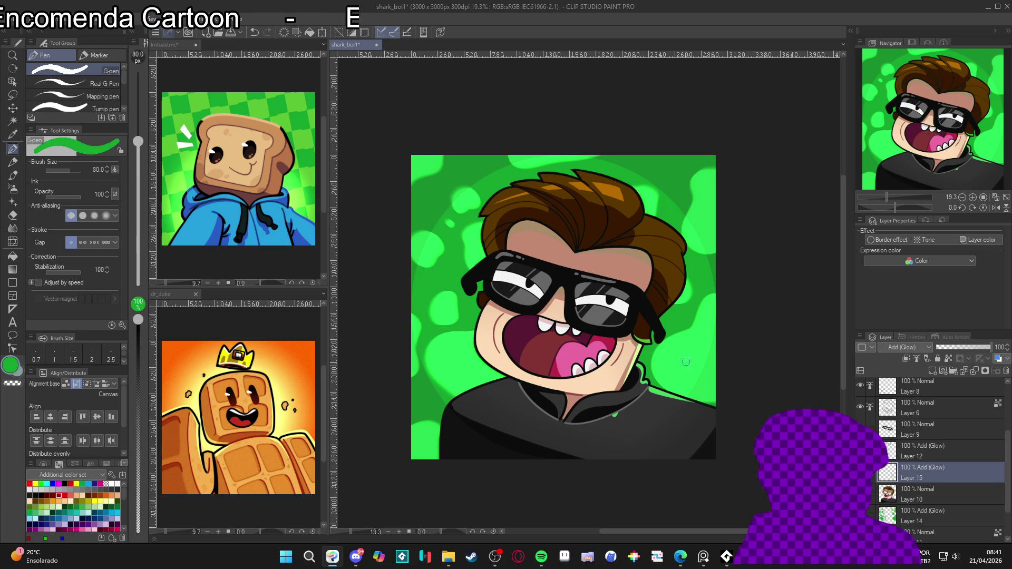
pyautogui.moveTo(919, 469)
pyautogui.mouseDown()
pyautogui.moveTo(928, 418)
pyautogui.moveTo(931, 429)
pyautogui.mouseUp()
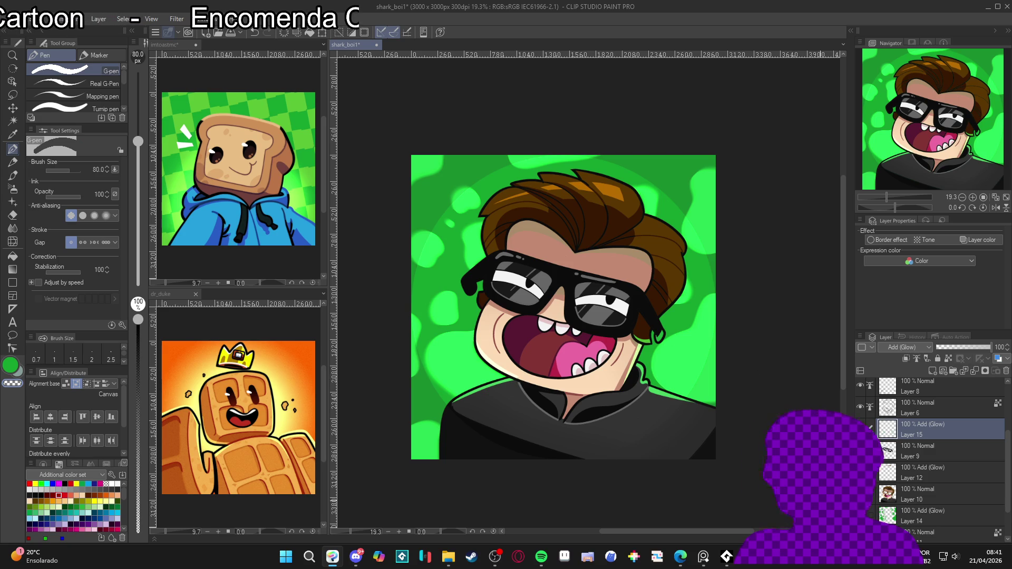
# Step: Paint green glow along the right glasses arm and save the file
pyautogui.press('w')
pyautogui.click(660, 299)
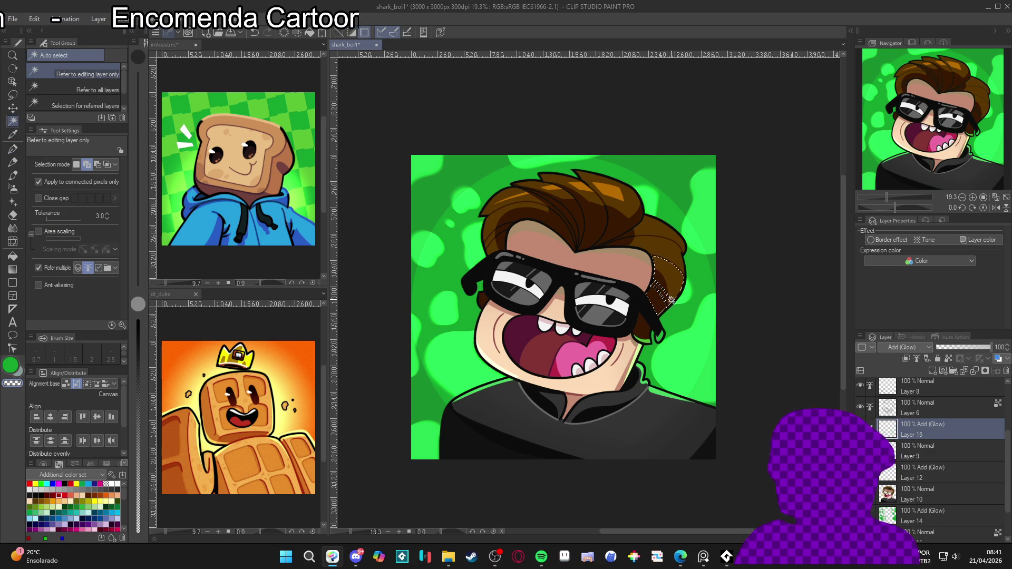
pyautogui.hotkey('ctrl', 'd')
pyautogui.press('p')
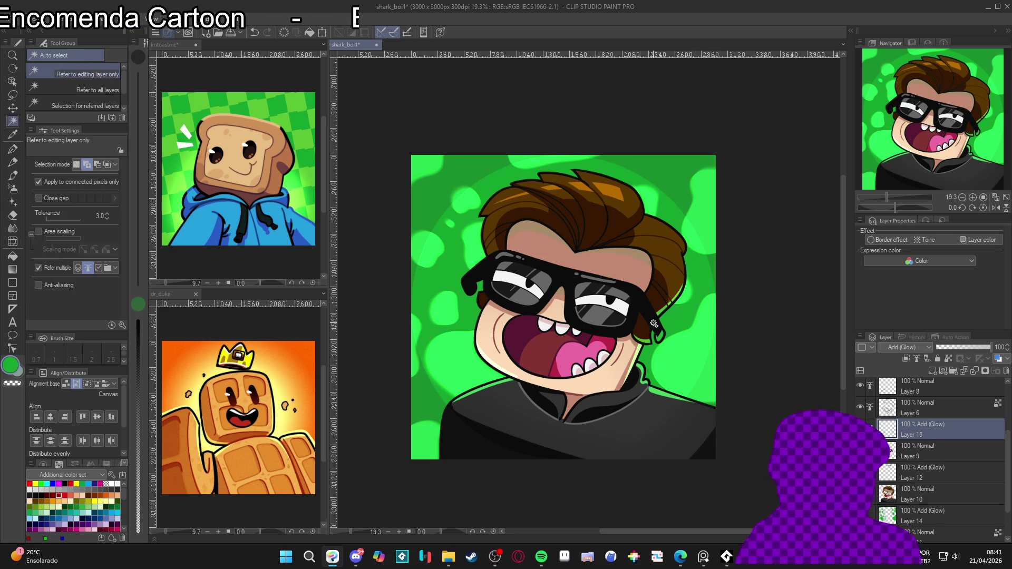
pyautogui.moveTo(642, 315); pyautogui.dragTo(660, 340)
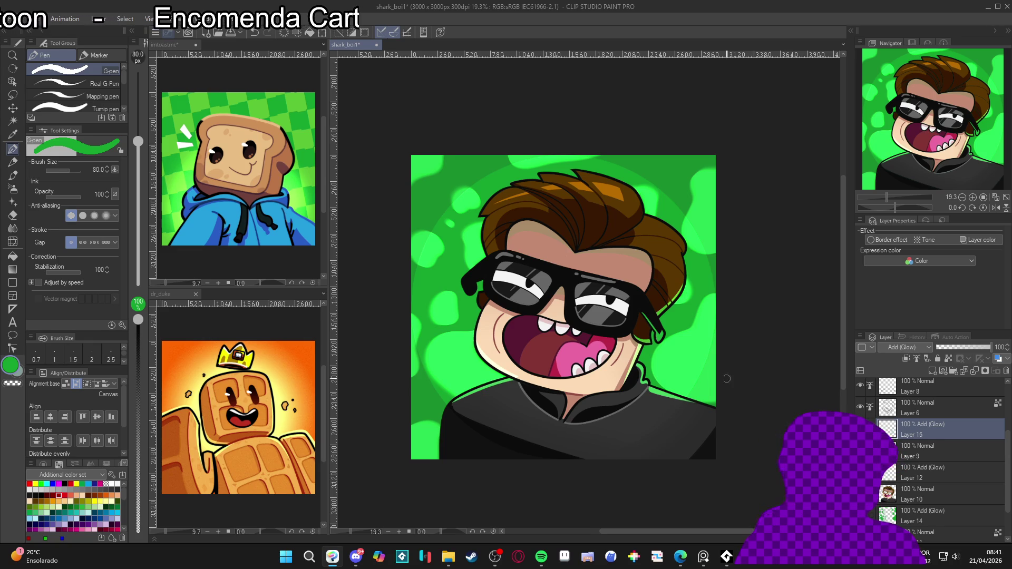
pyautogui.scroll(-1, 759, 376)
pyautogui.hotkey('ctrl', 's')
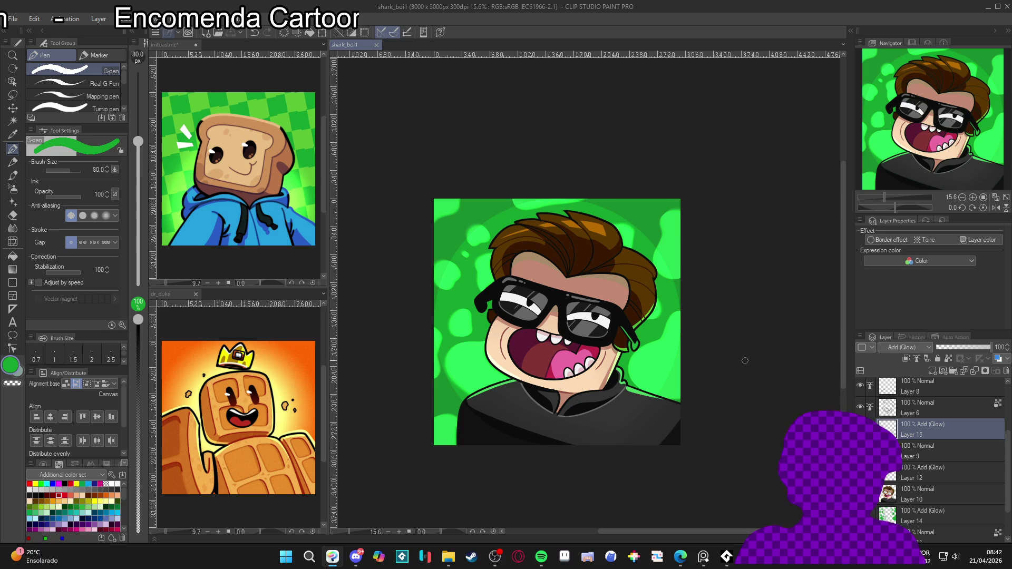
# Step: Save, then toggle Layer 6's face glow outline on and off, leaving it hidden
pyautogui.scroll(1, 620, 401)
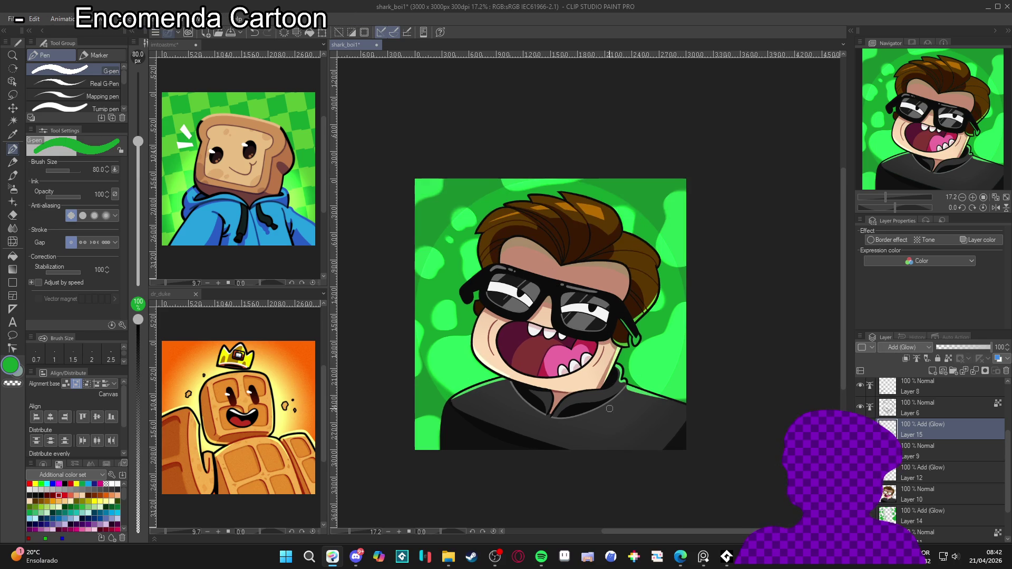
pyautogui.hotkey('ctrl', 's')
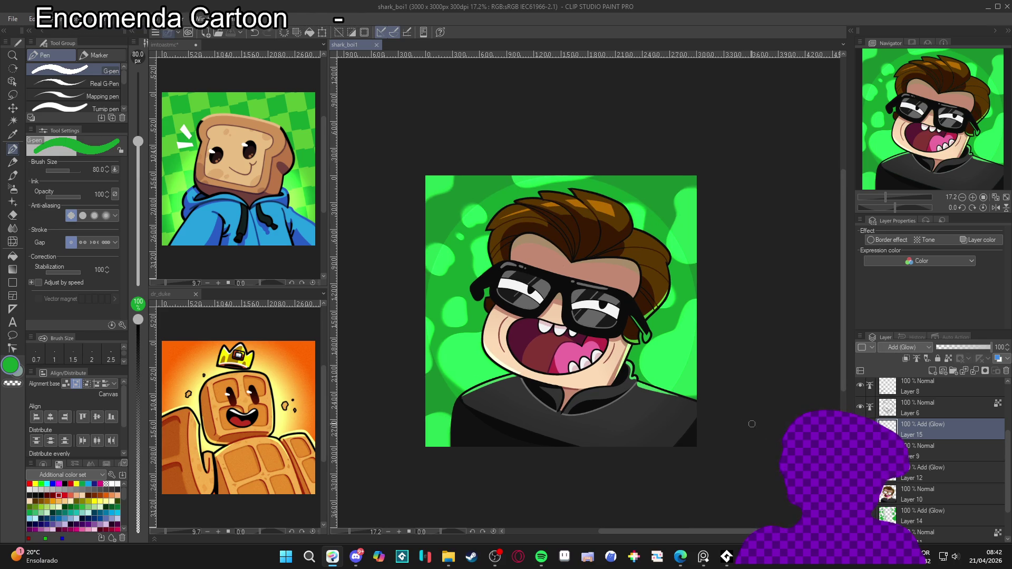
pyautogui.click(860, 408)
pyautogui.click(860, 409)
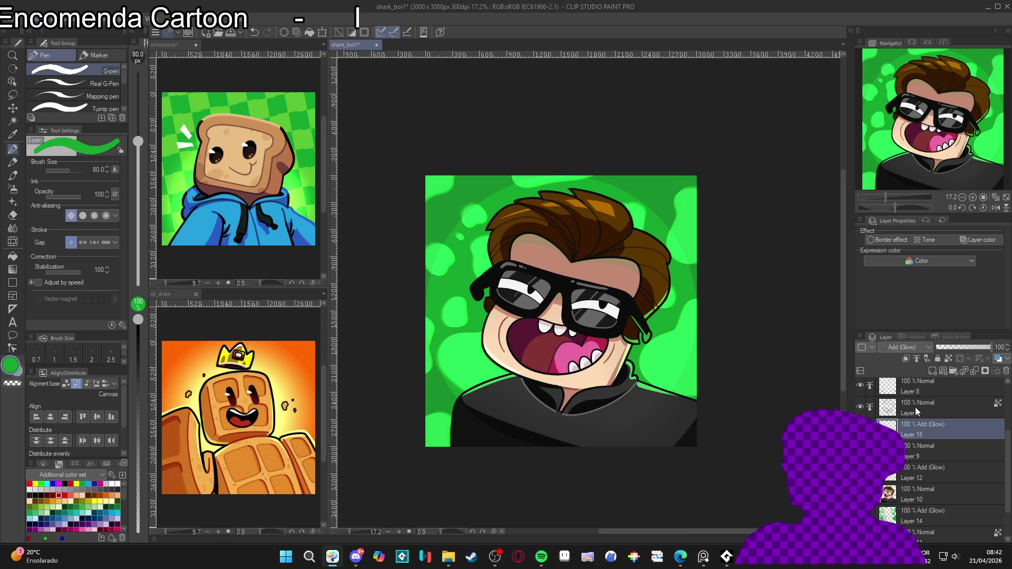
pyautogui.click(859, 408)
pyautogui.click(860, 406)
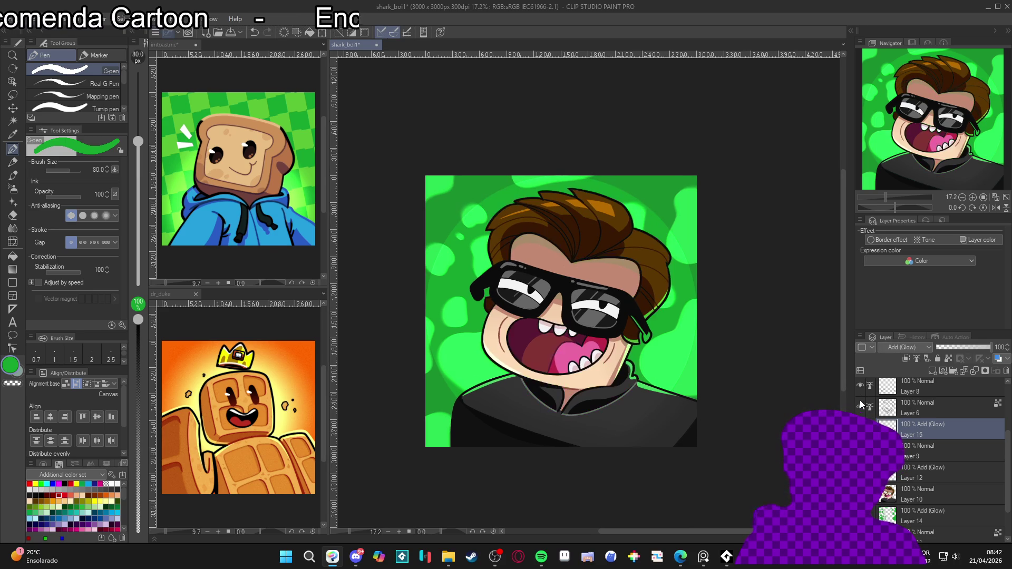
pyautogui.click(862, 387)
pyautogui.click(862, 387)
pyautogui.scroll(1, 862, 387)
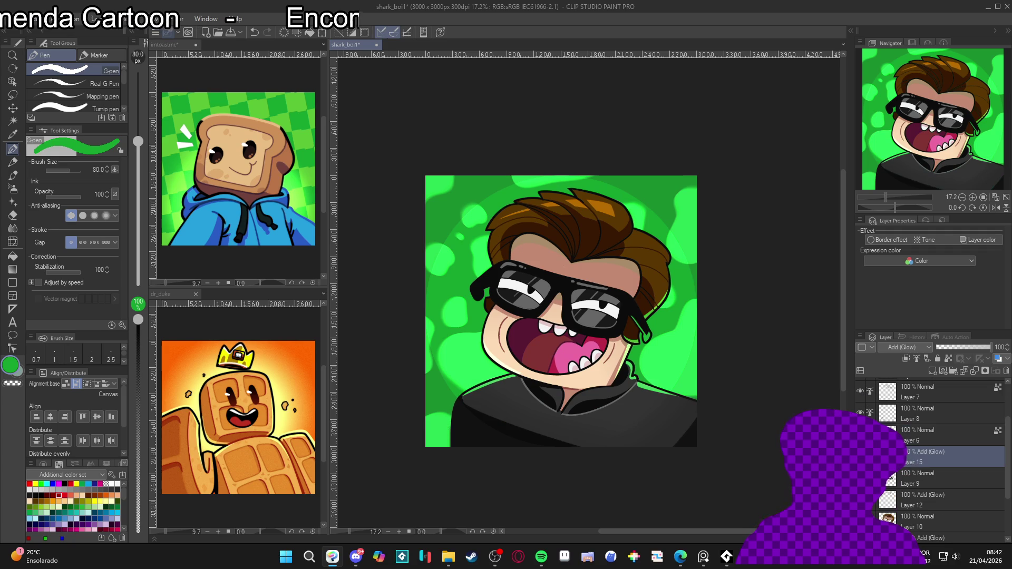
pyautogui.click(904, 414)
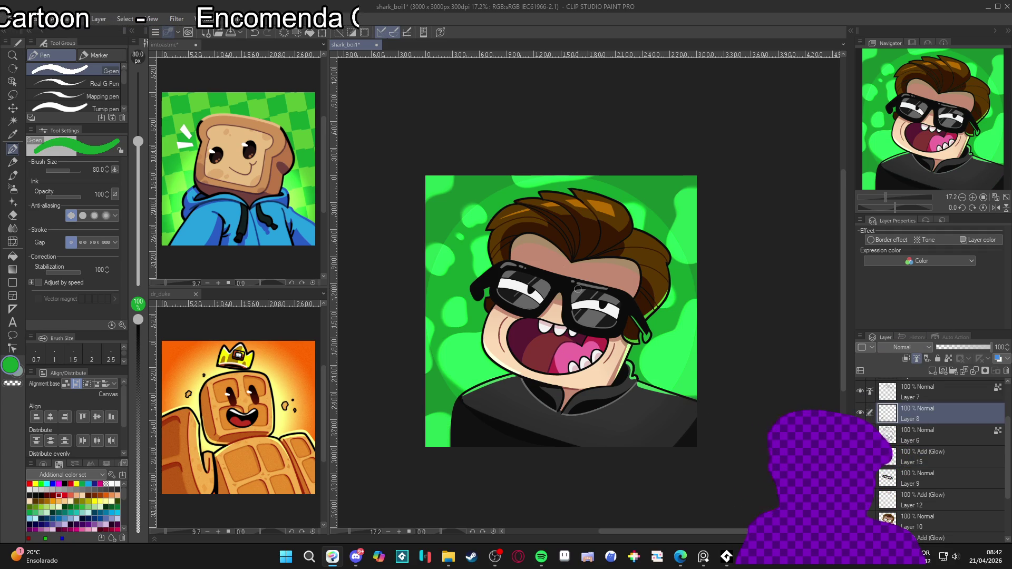
# Step: Zoom in and draw dark-green collar outline strokes on Layers 8 and 6
pyautogui.hotkey('ctrl', '+')
pyautogui.click(948, 358)
pyautogui.moveTo(694, 394); pyautogui.dragTo(666, 373)
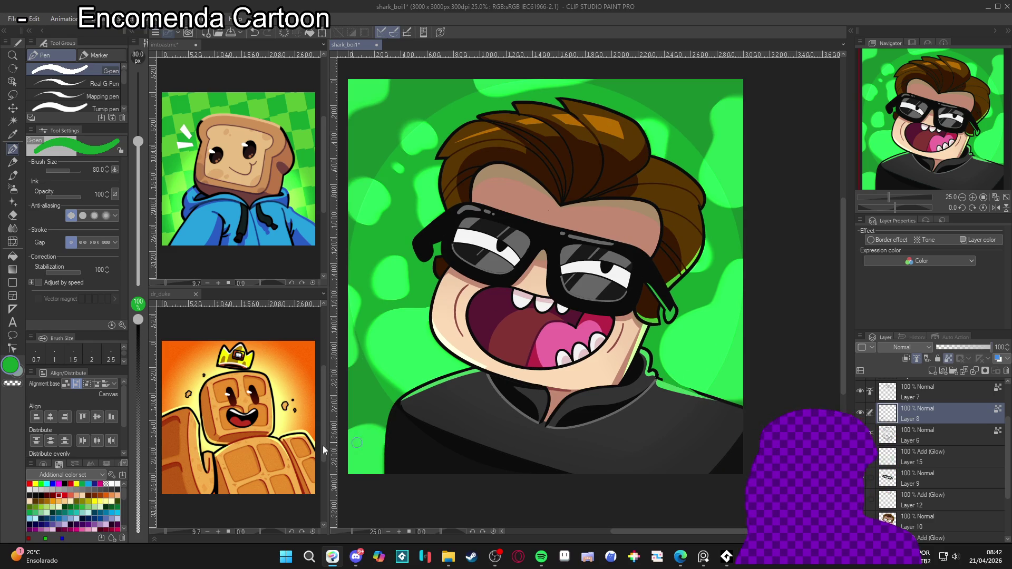
pyautogui.click(71, 507)
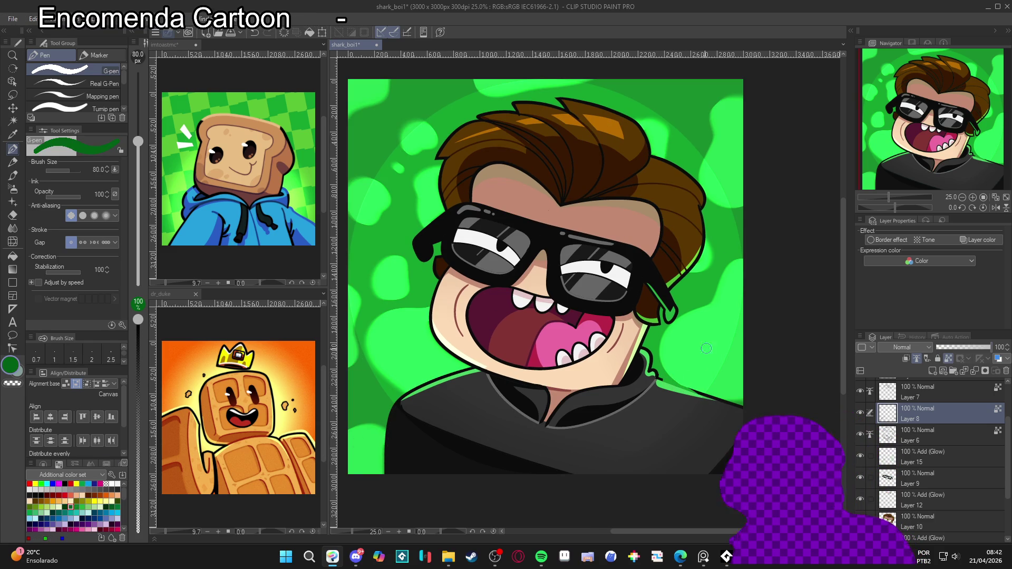
pyautogui.moveTo(663, 380); pyautogui.dragTo(714, 396)
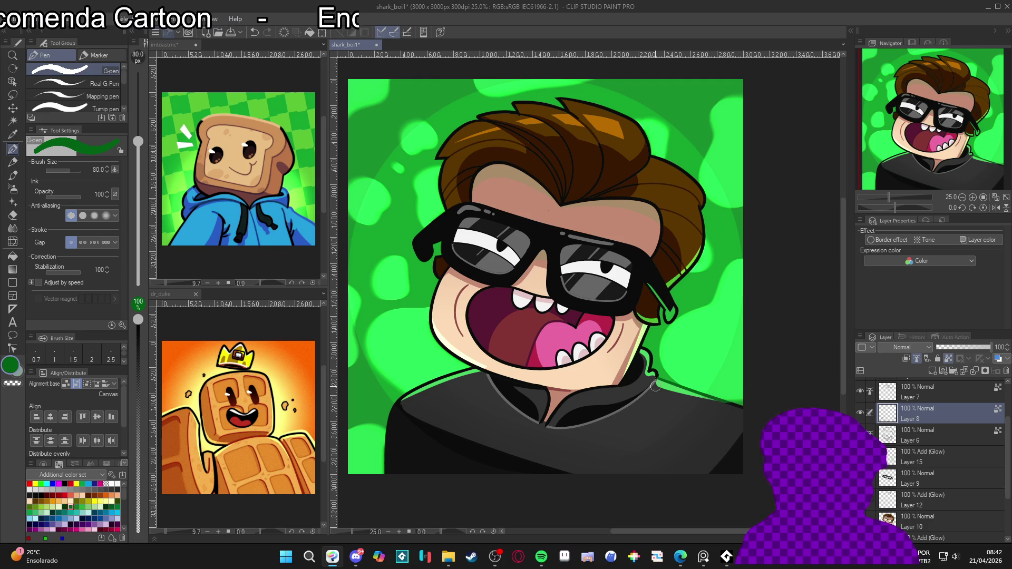
pyautogui.click(906, 439)
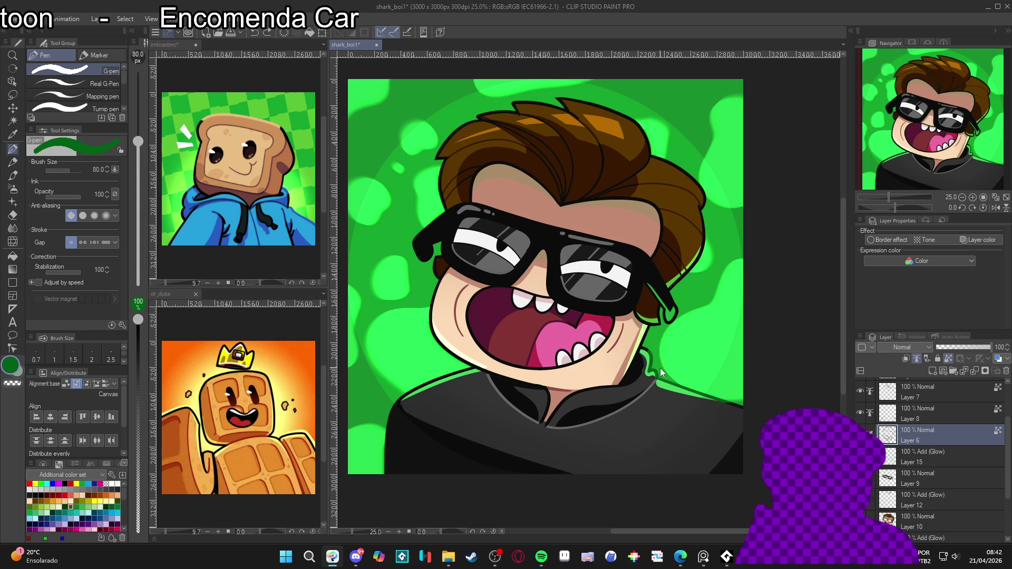
pyautogui.moveTo(659, 372); pyautogui.dragTo(652, 368)
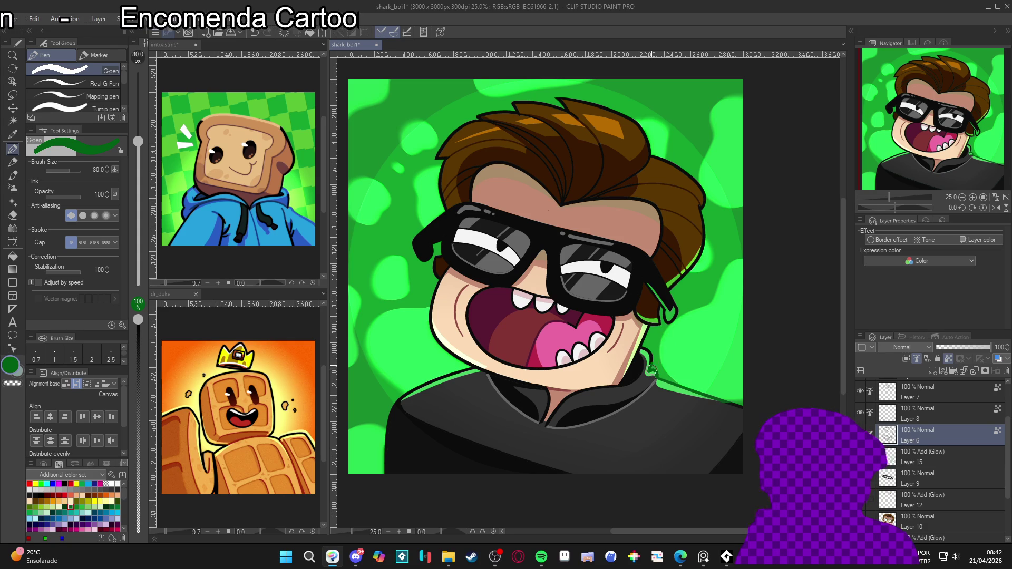
# Step: Reduce the brush size to 50 and select Layers 5 through 8 together
pyautogui.press('[')
pyautogui.press('[')
pyautogui.press('[')
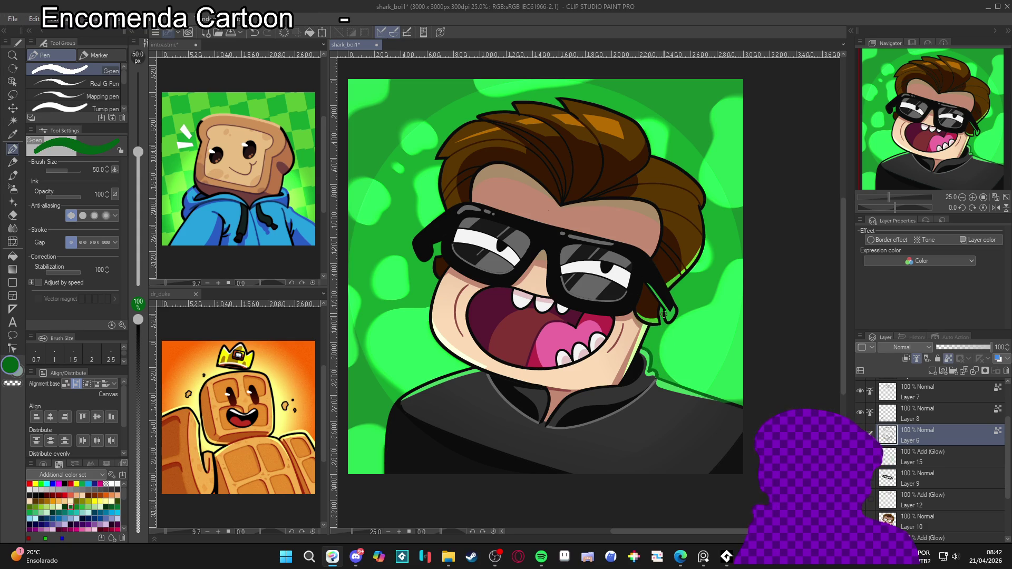
pyautogui.scroll(3, 989, 402)
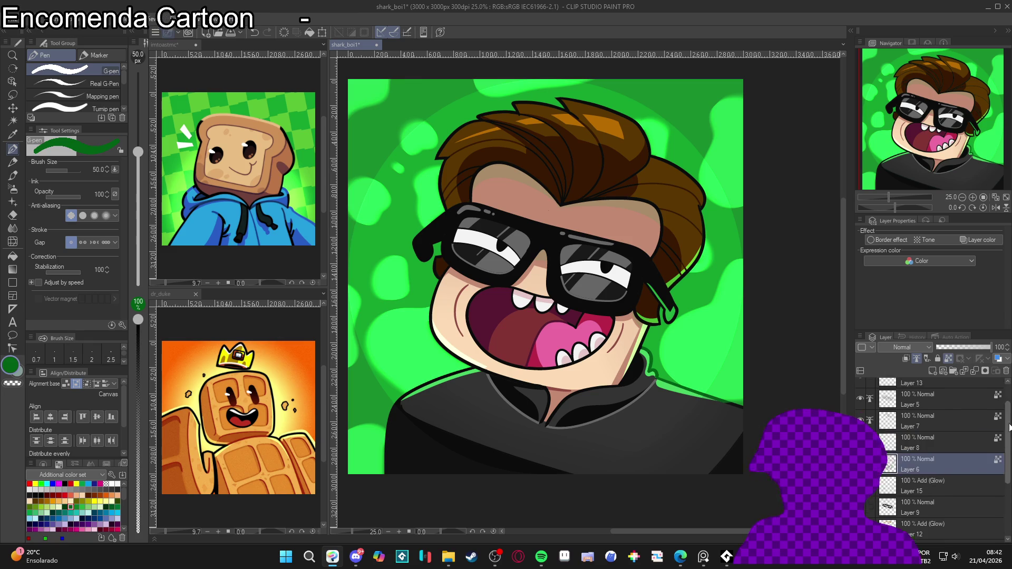
pyautogui.click(927, 432)
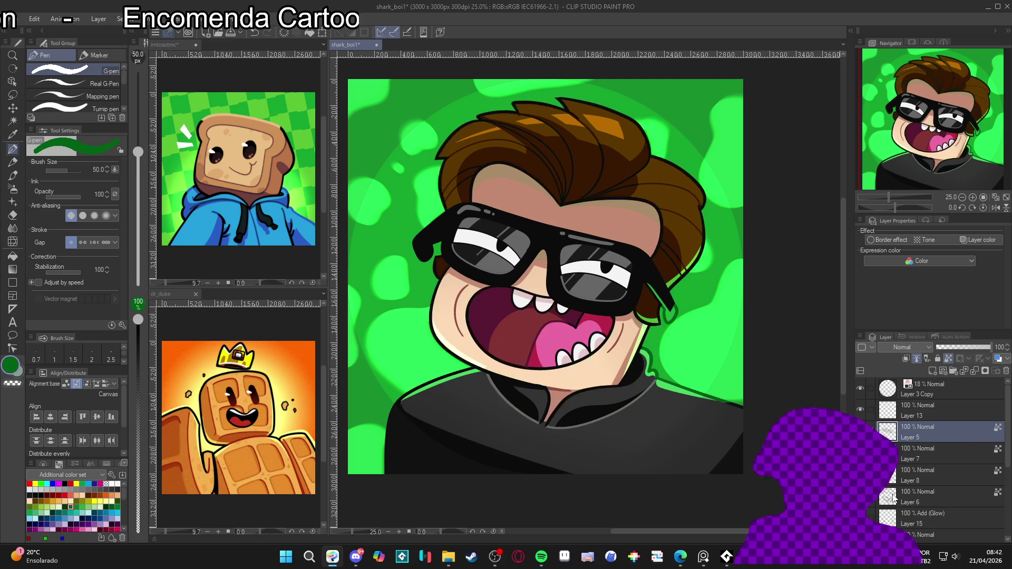
pyautogui.click(927, 496)
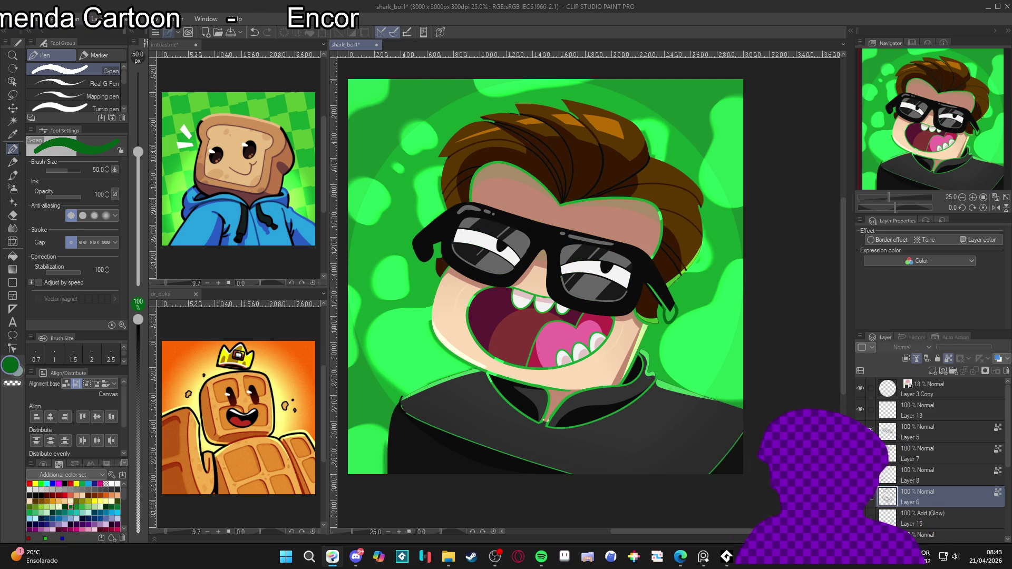
pyautogui.click(920, 473)
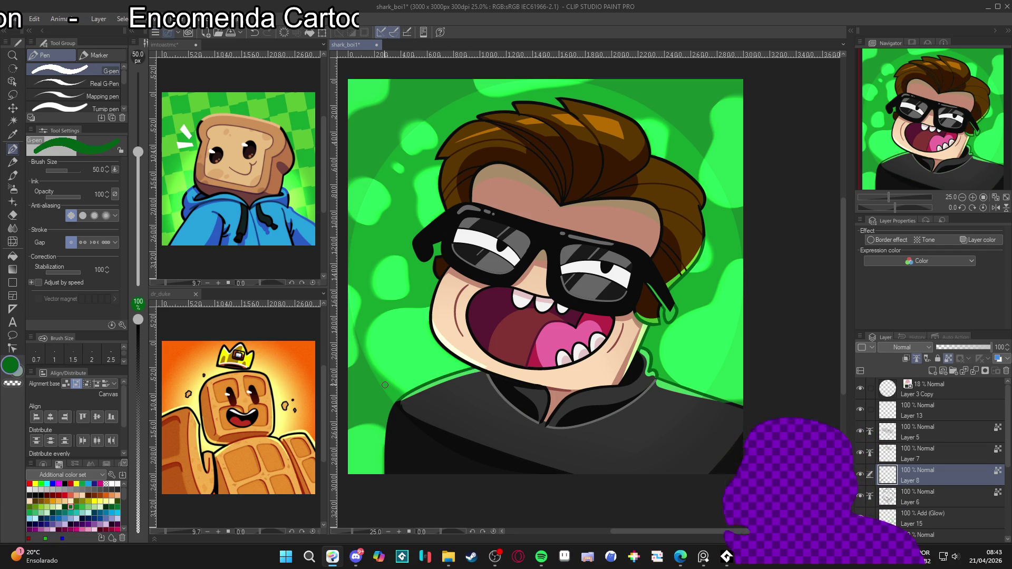
pyautogui.scroll(-1, 575, 424)
pyautogui.scroll(-3, 575, 424)
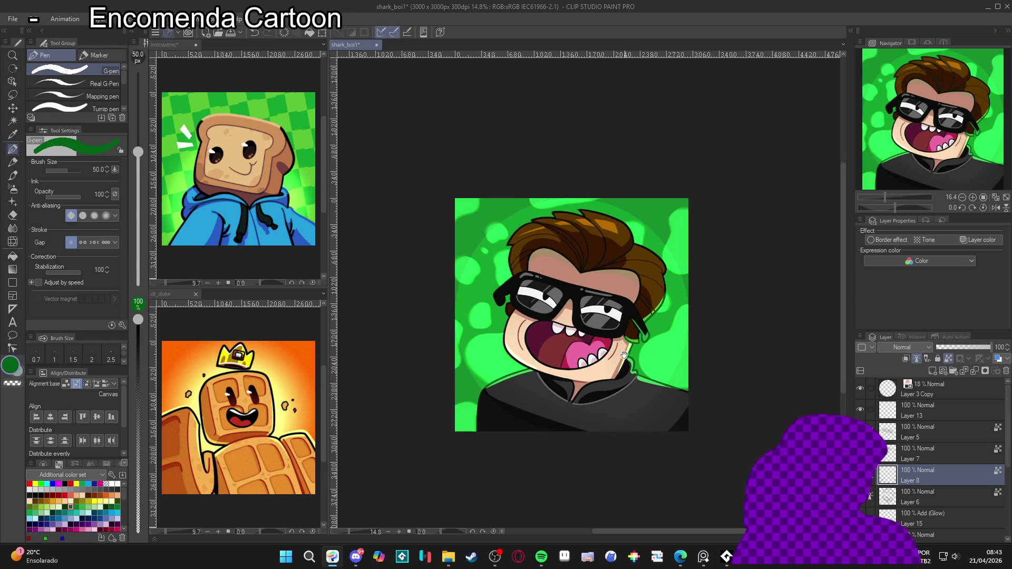
pyautogui.scroll(3, 678, 340)
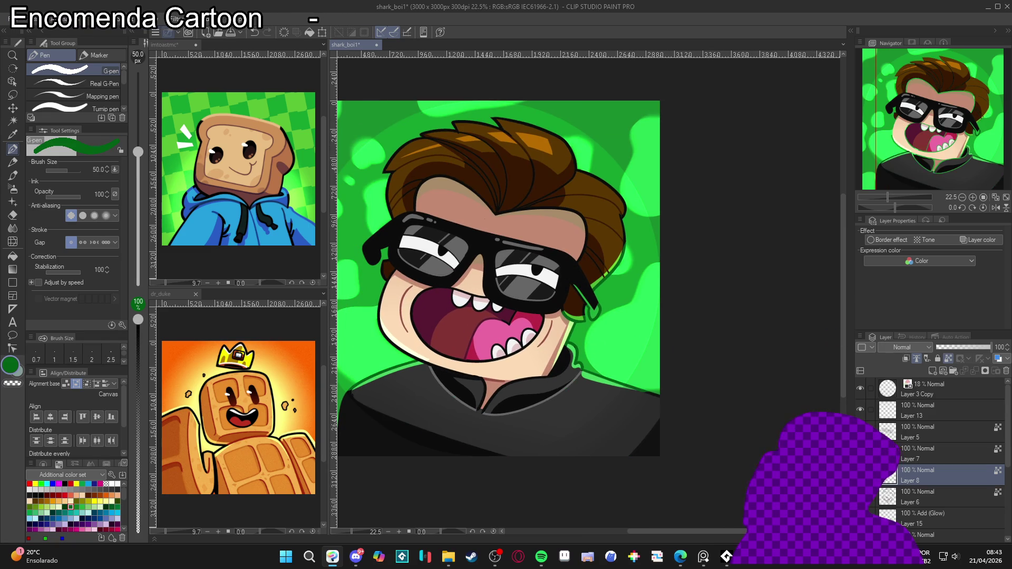
pyautogui.click(928, 497)
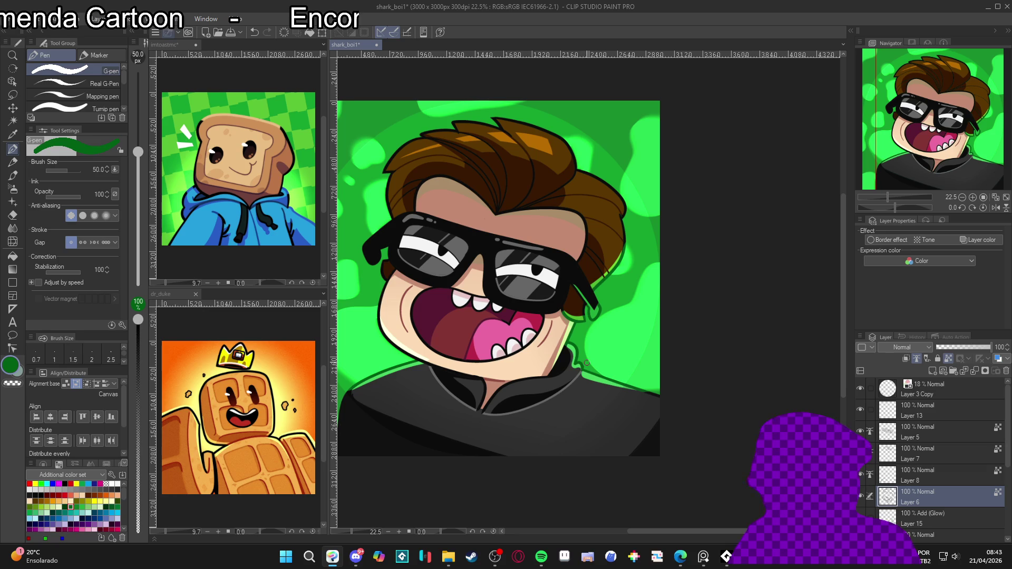
pyautogui.scroll(2, 587, 362)
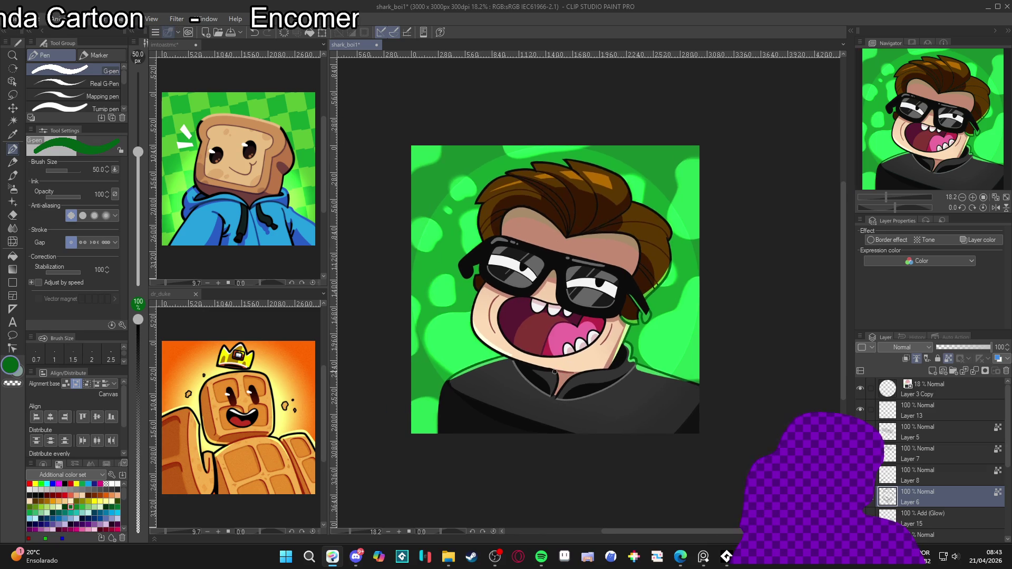
pyautogui.moveTo(557, 367); pyautogui.dragTo(571, 401)
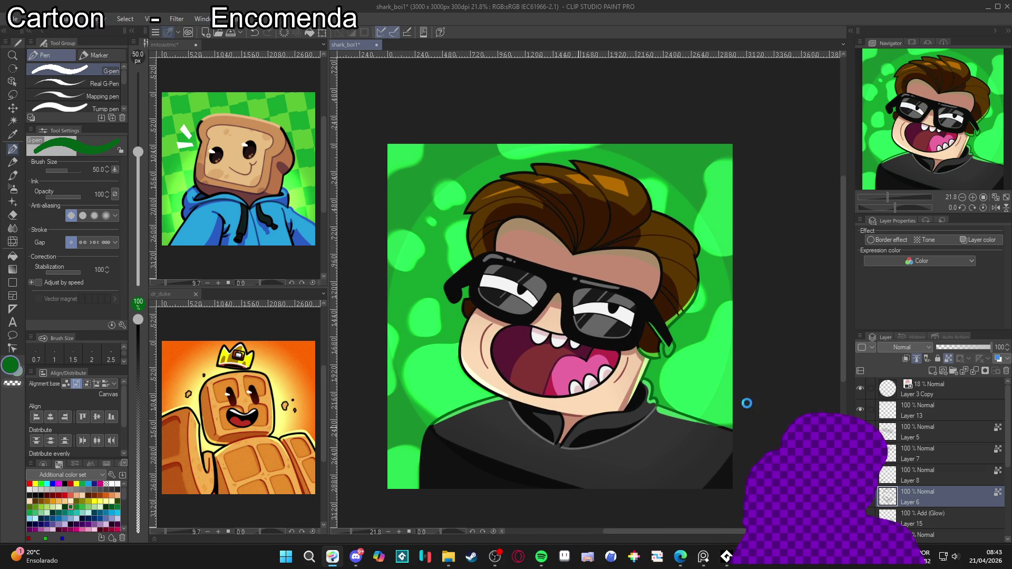
pyautogui.scroll(-1, 563, 407)
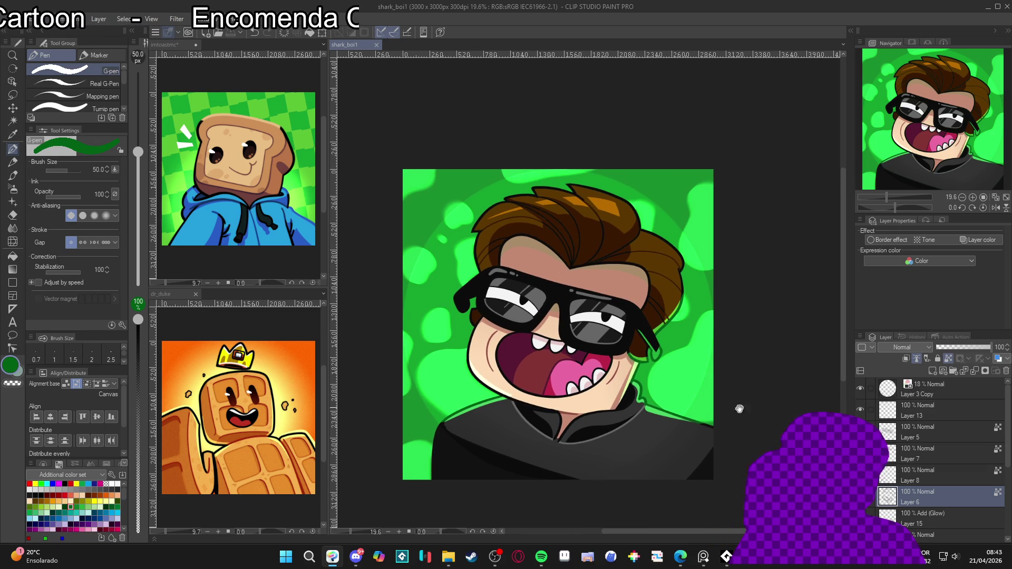
pyautogui.click(914, 504)
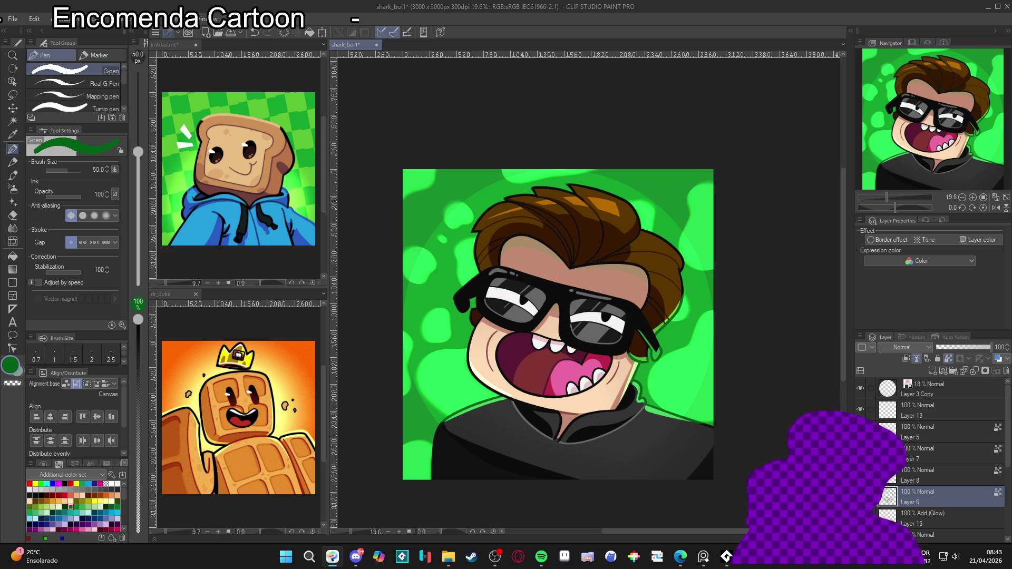
pyautogui.keyDown('shift'); pyautogui.click(917, 428); pyautogui.keyUp('shift')
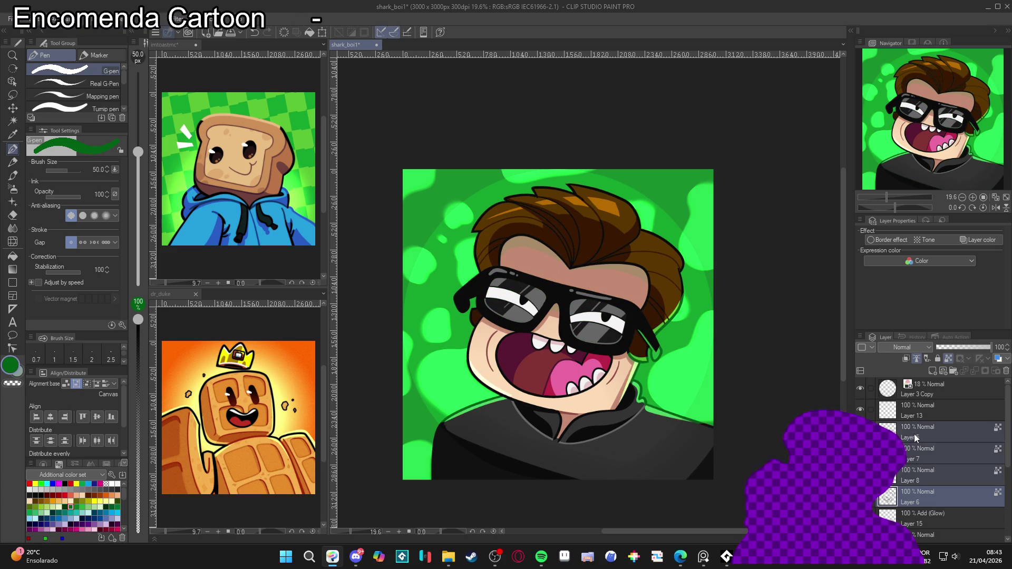
pyautogui.hotkey('ctrl', 'g')
pyautogui.click(889, 429)
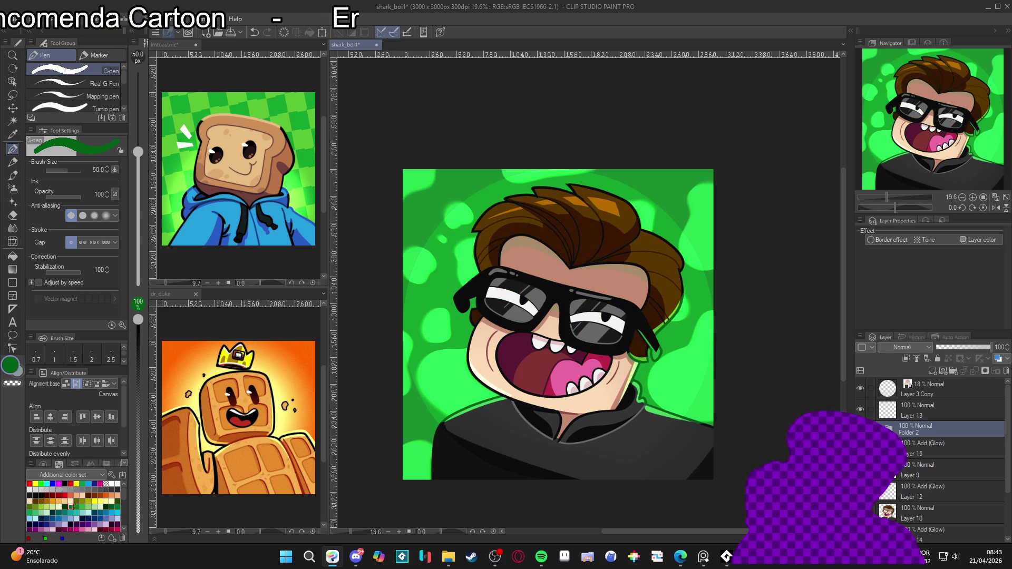
pyautogui.rightClick(912, 431)
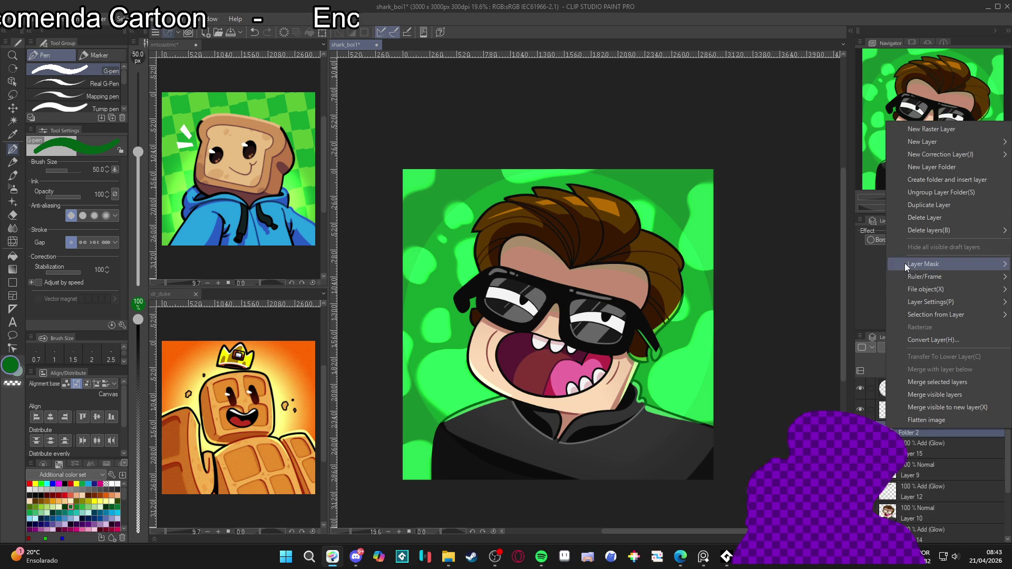
pyautogui.click(934, 205)
pyautogui.rightClick(896, 432)
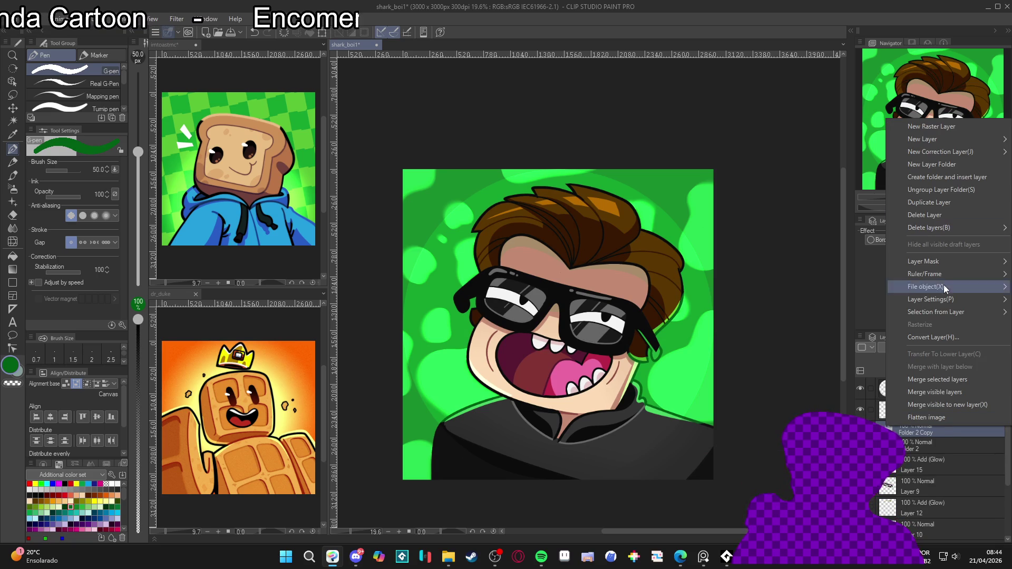
pyautogui.click(945, 338)
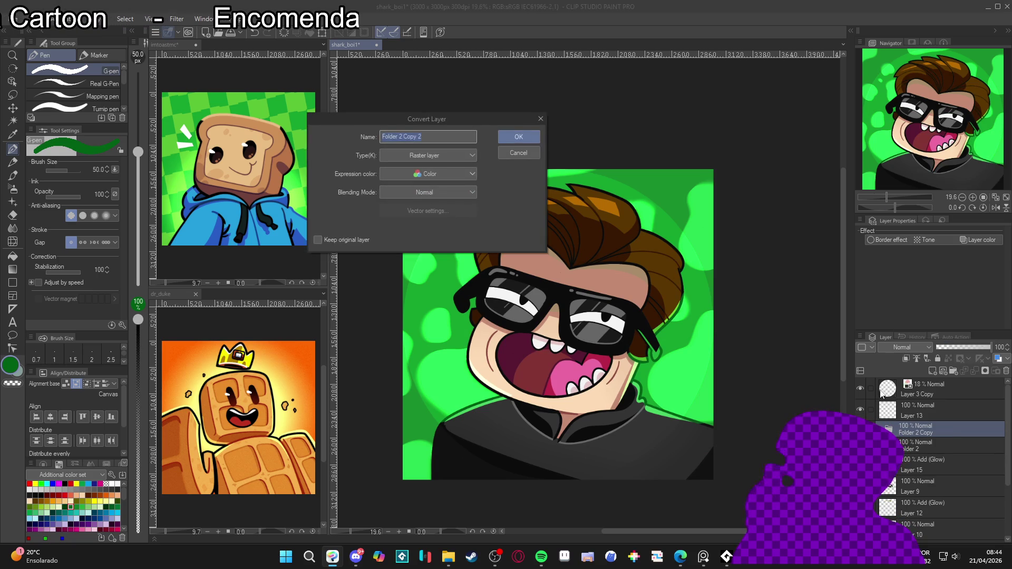
pyautogui.click(518, 137)
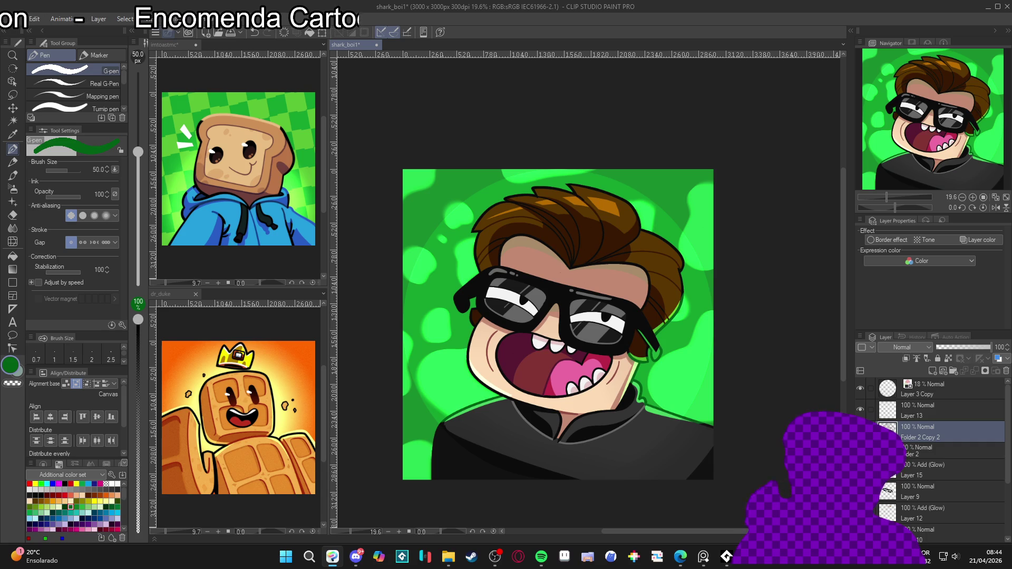
pyautogui.click(181, 18)
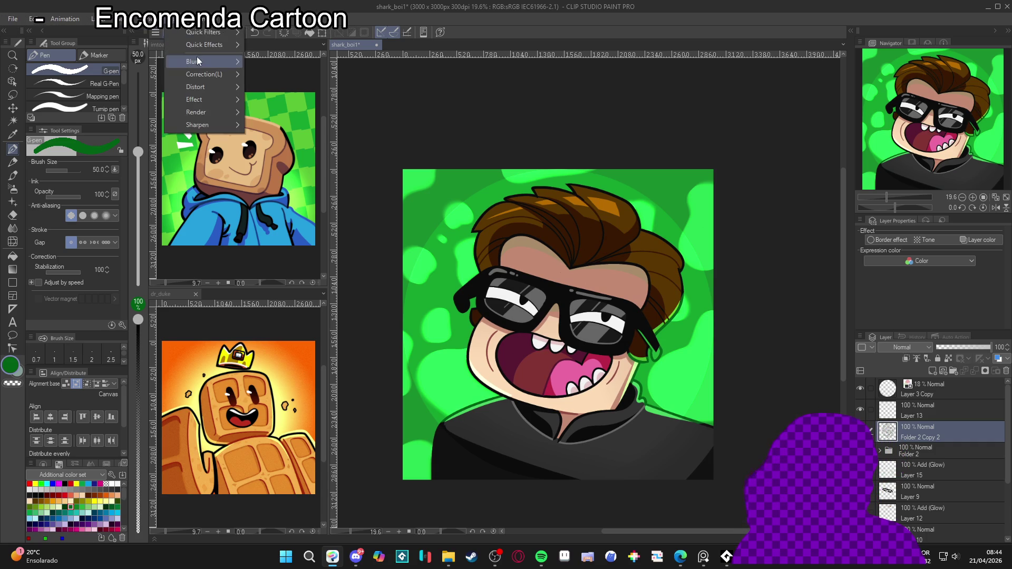
pyautogui.click(279, 90)
pyautogui.click(347, 107)
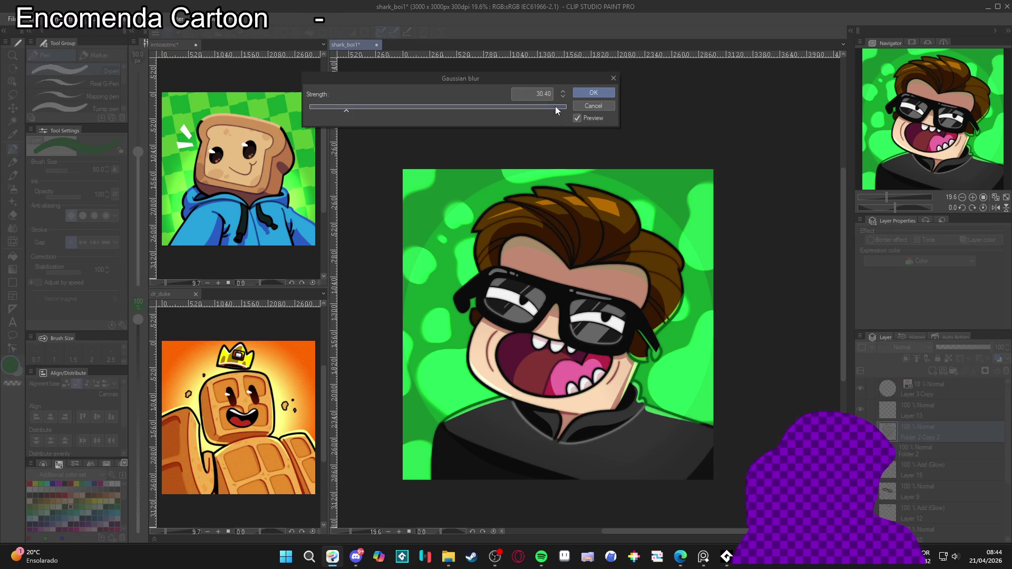
pyautogui.click(593, 92)
pyautogui.click(955, 347)
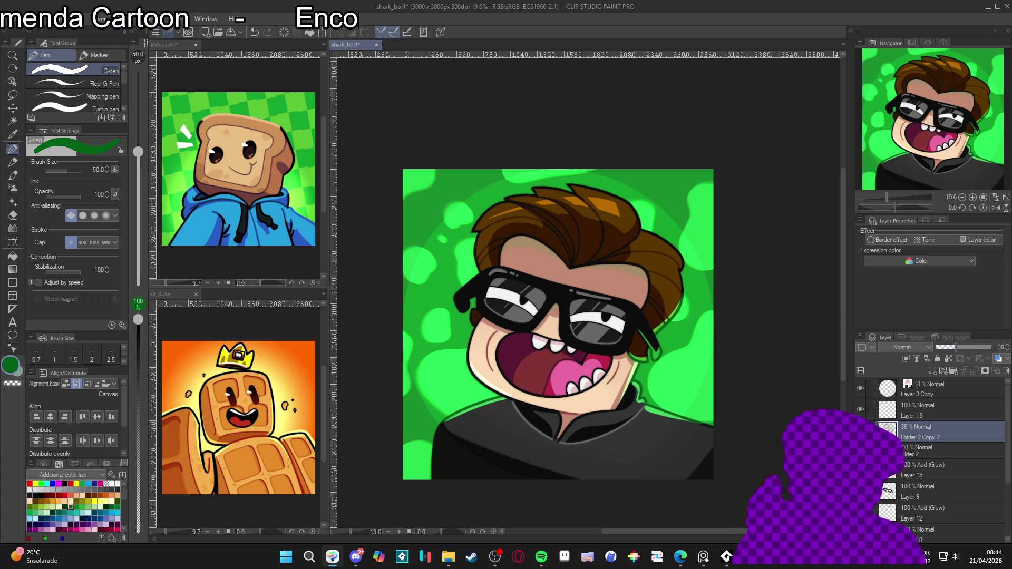
pyautogui.click(963, 347)
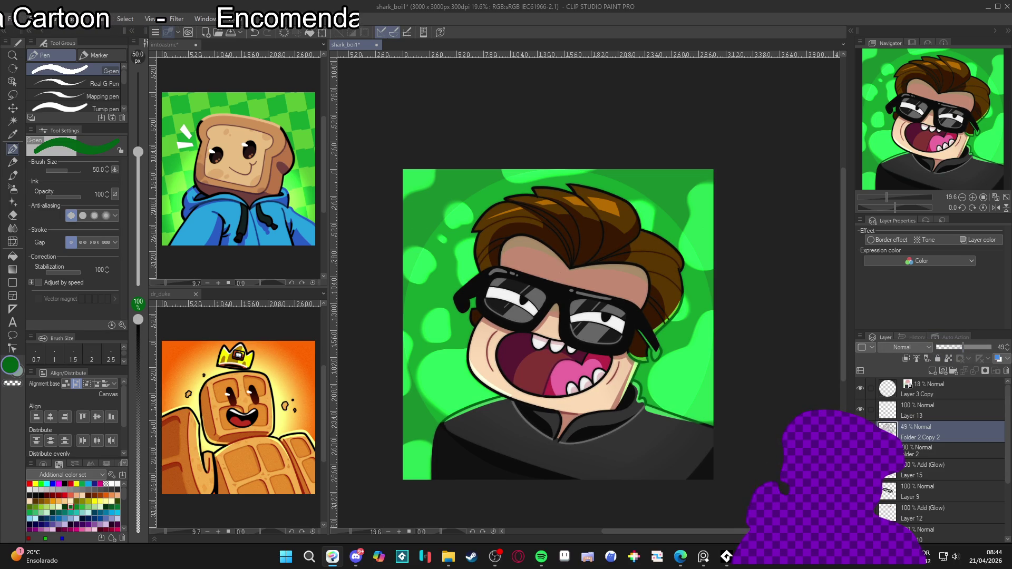
pyautogui.scroll(1, 624, 382)
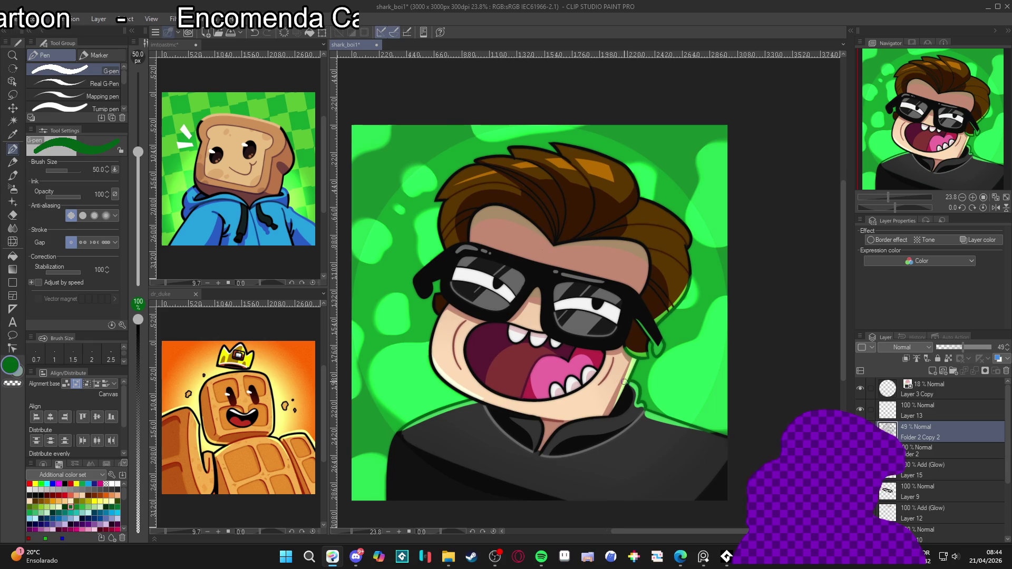
pyautogui.scroll(-1, 624, 382)
pyautogui.scroll(-1, 691, 359)
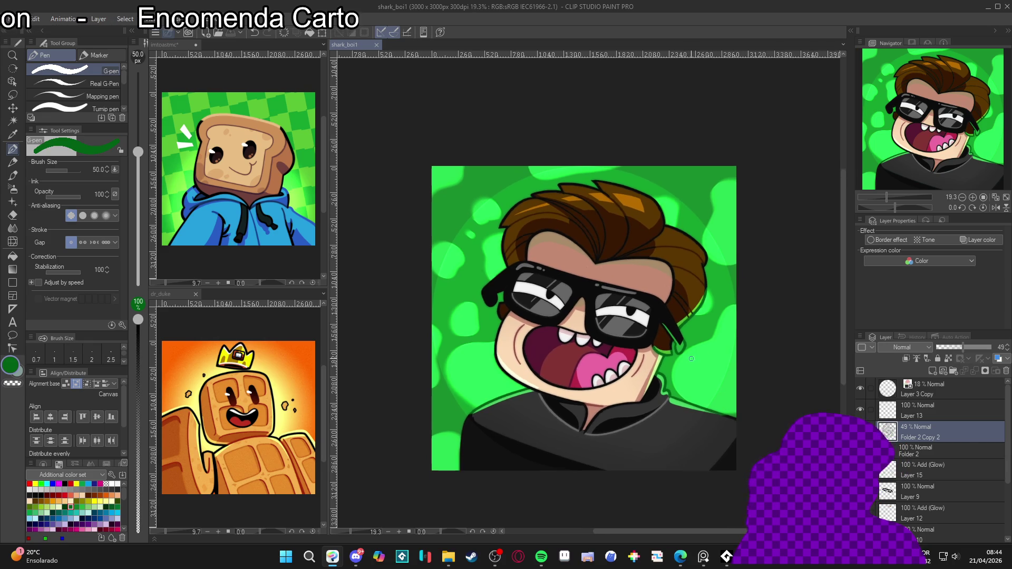
pyautogui.scroll(-1, 691, 358)
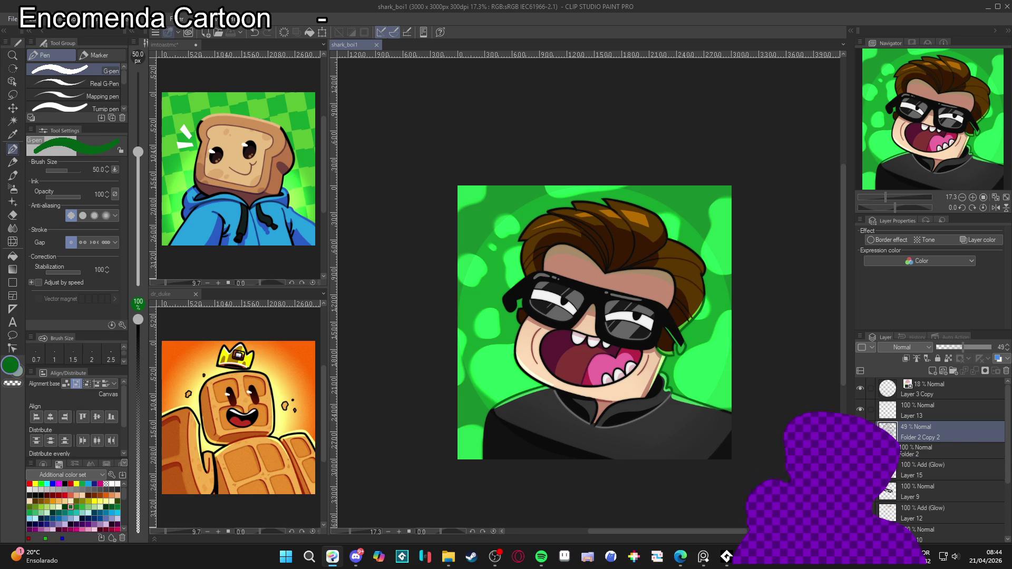
# Step: Add new Add (Glow) Layer 16 and airbrush glow around the collar and mouth
pyautogui.hotkey('ctrl', 'shift', 'n')
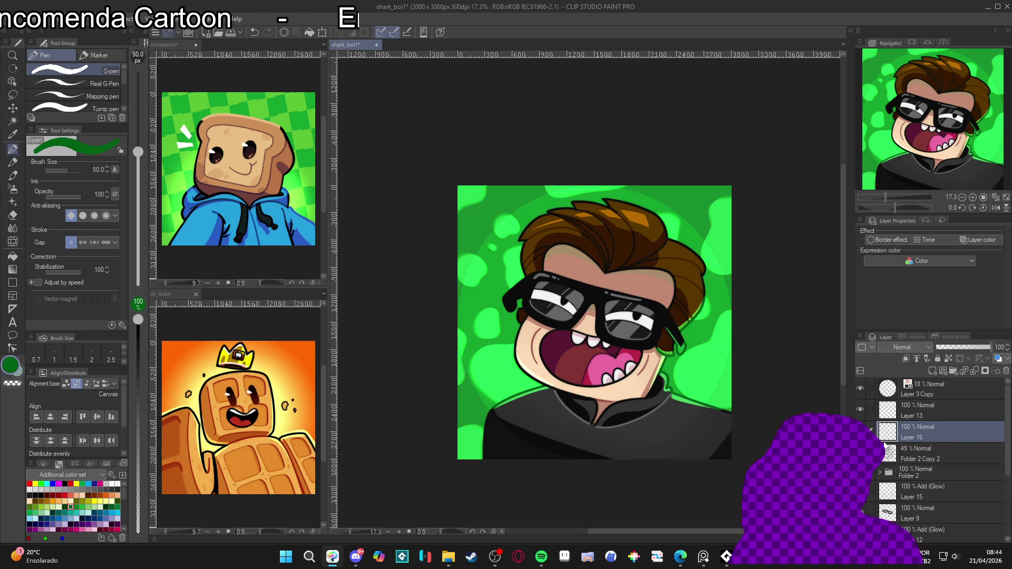
pyautogui.click(898, 348)
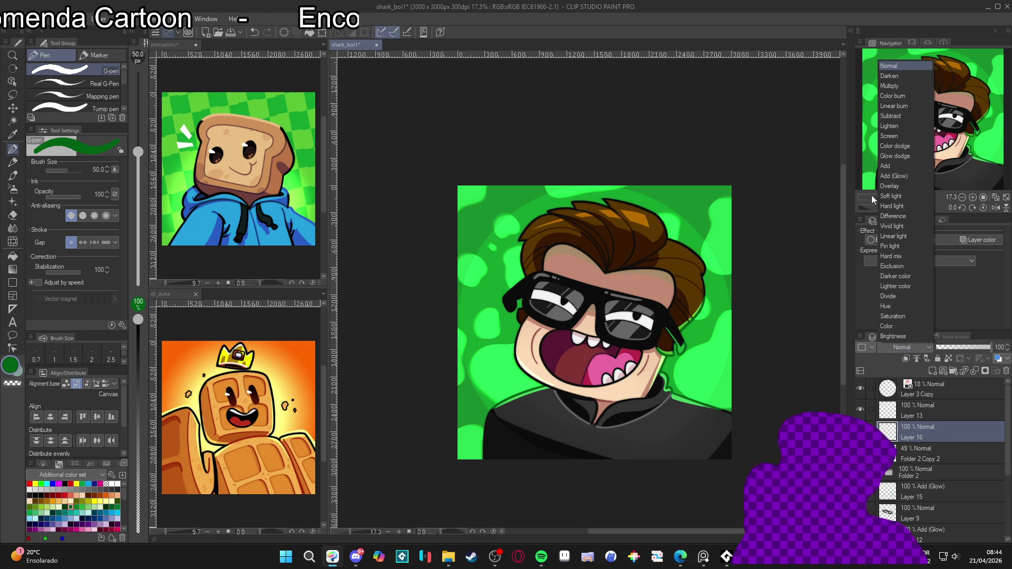
pyautogui.click(893, 176)
pyautogui.press('b')
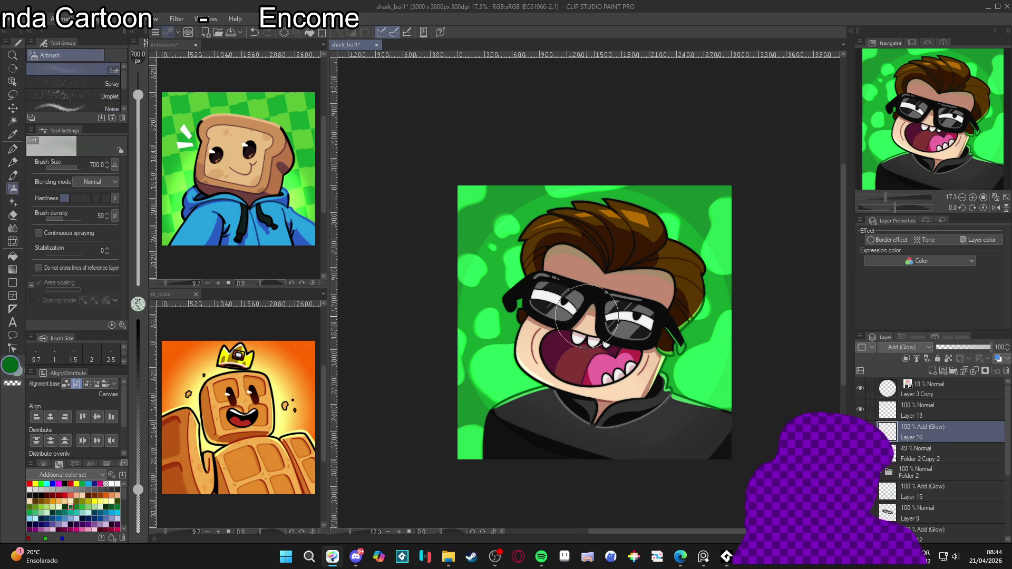
pyautogui.moveTo(684, 379)
pyautogui.mouseDown()
pyautogui.moveTo(669, 385)
pyautogui.moveTo(680, 369)
pyautogui.moveTo(674, 384)
pyautogui.mouseUp()
pyautogui.moveTo(553, 396)
pyautogui.mouseDown()
pyautogui.moveTo(537, 393)
pyautogui.moveTo(548, 385)
pyautogui.moveTo(561, 406)
pyautogui.moveTo(557, 393)
pyautogui.moveTo(685, 398)
pyautogui.moveTo(700, 443)
pyautogui.moveTo(696, 331)
pyautogui.mouseUp()
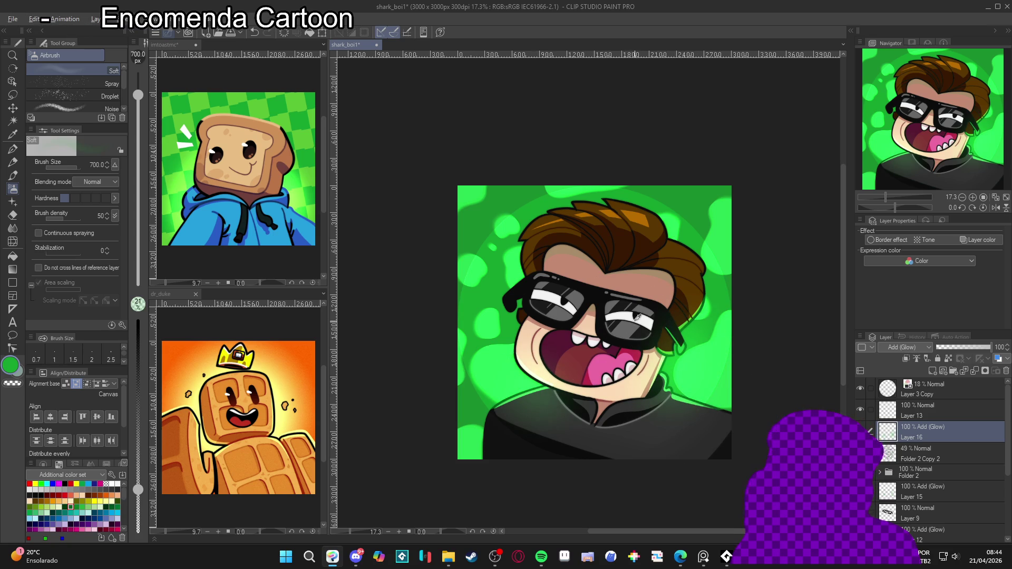
# Step: Airbrush a warm glow on the hair using its sampled brown-orange, then save
pyautogui.keyDown('alt'); pyautogui.click(547, 273); pyautogui.keyUp('alt')
pyautogui.press('[')
pyautogui.press('[')
pyautogui.press('[')
pyautogui.press('[')
pyautogui.press('[')
pyautogui.press('[')
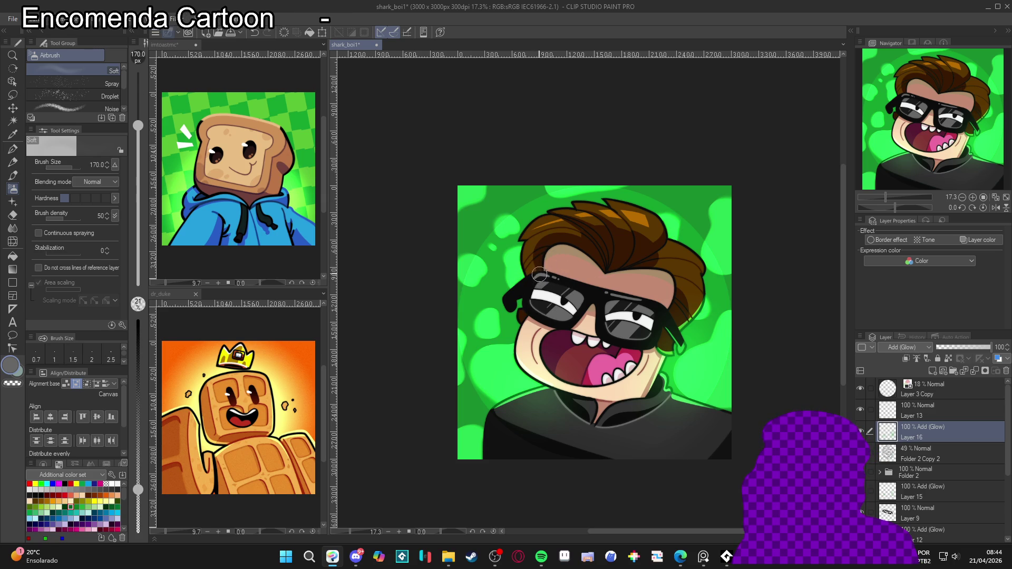
pyautogui.keyDown('alt'); pyautogui.click(637, 215); pyautogui.keyUp('alt')
pyautogui.moveTo(639, 217)
pyautogui.mouseDown()
pyautogui.moveTo(652, 228)
pyautogui.moveTo(631, 222)
pyautogui.moveTo(652, 228)
pyautogui.moveTo(636, 214)
pyautogui.moveTo(587, 222)
pyautogui.mouseUp()
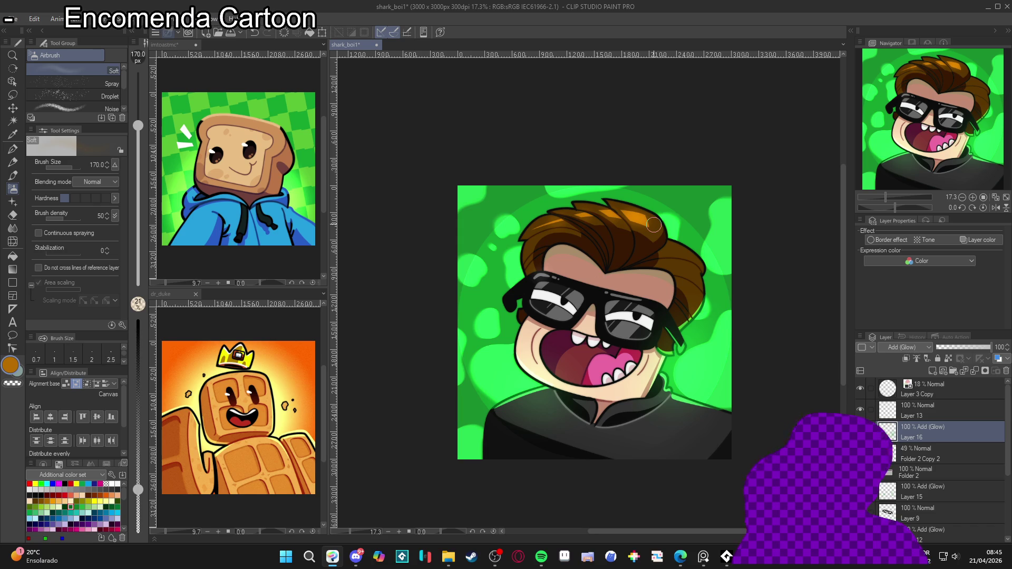
pyautogui.scroll(3, 630, 340)
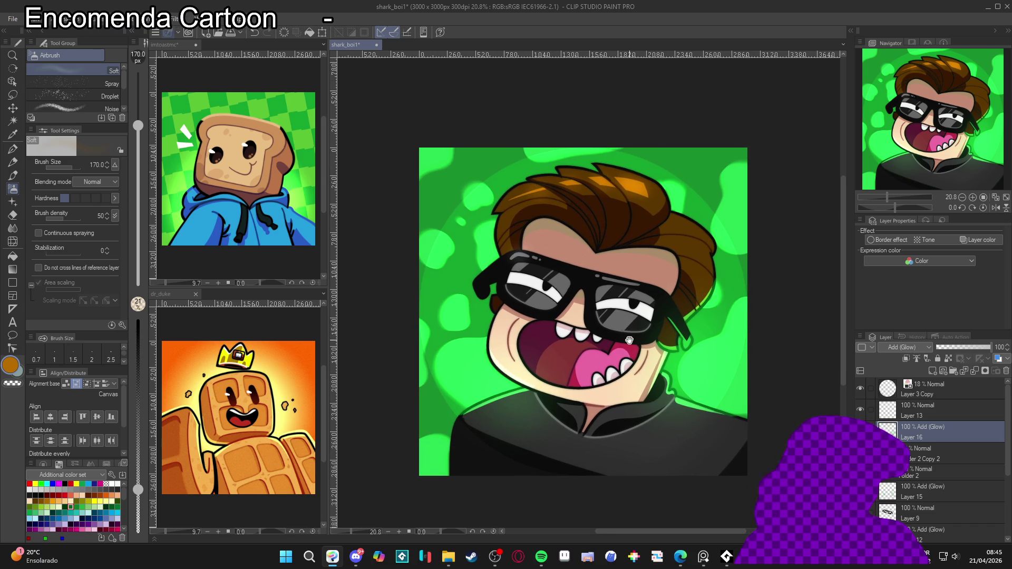
pyautogui.hotkey('ctrl', 's')
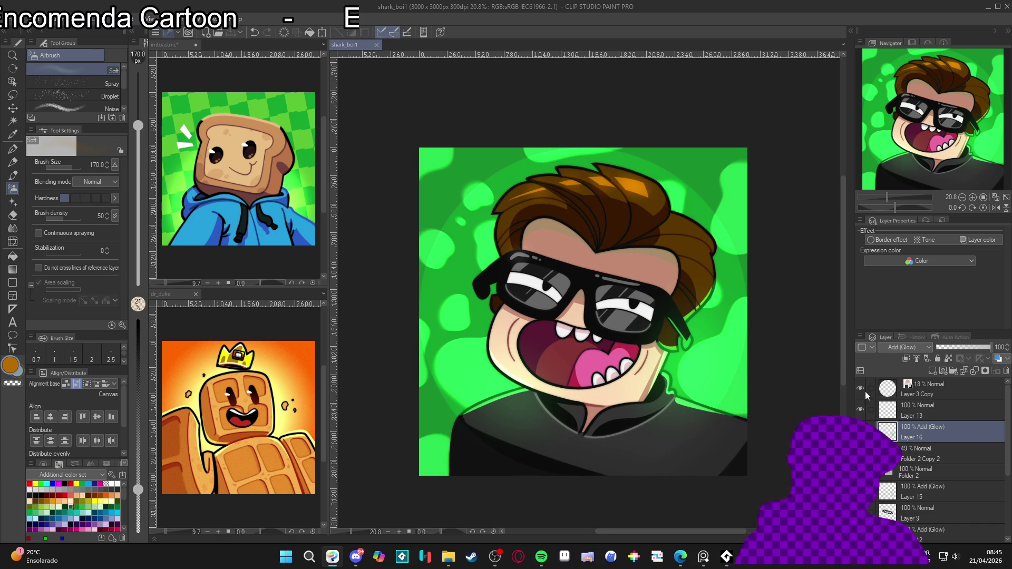
# Step: Set Layer 3 Copy's opacity to 100% and confirm its layer colour
pyautogui.click(934, 387)
pyautogui.moveTo(969, 346); pyautogui.dragTo(988, 350)
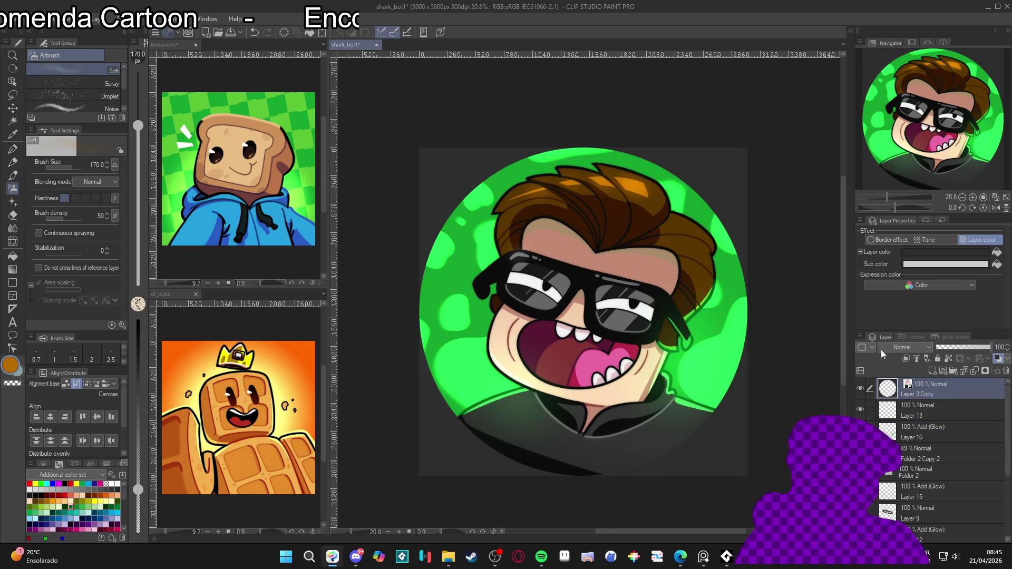
pyautogui.click(945, 252)
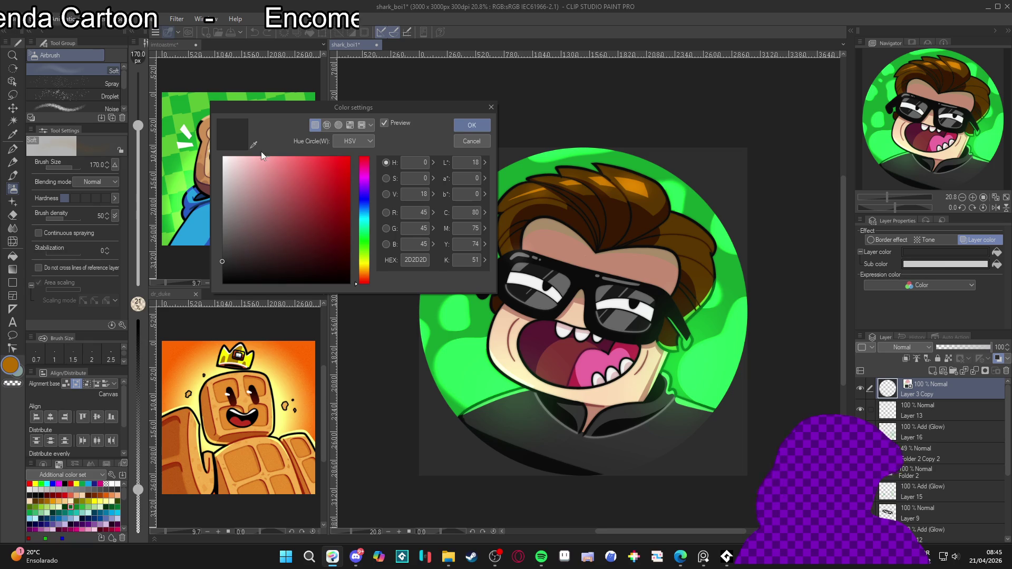
pyautogui.click(472, 125)
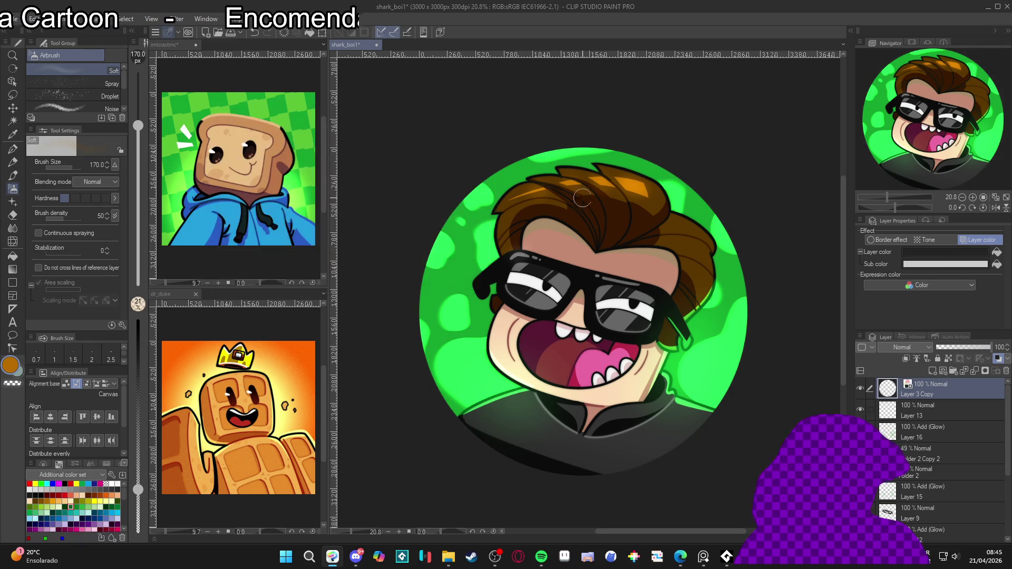
# Step: Hide the circular mask layer, save, and bring up Save As
pyautogui.scroll(-1, 540, 176)
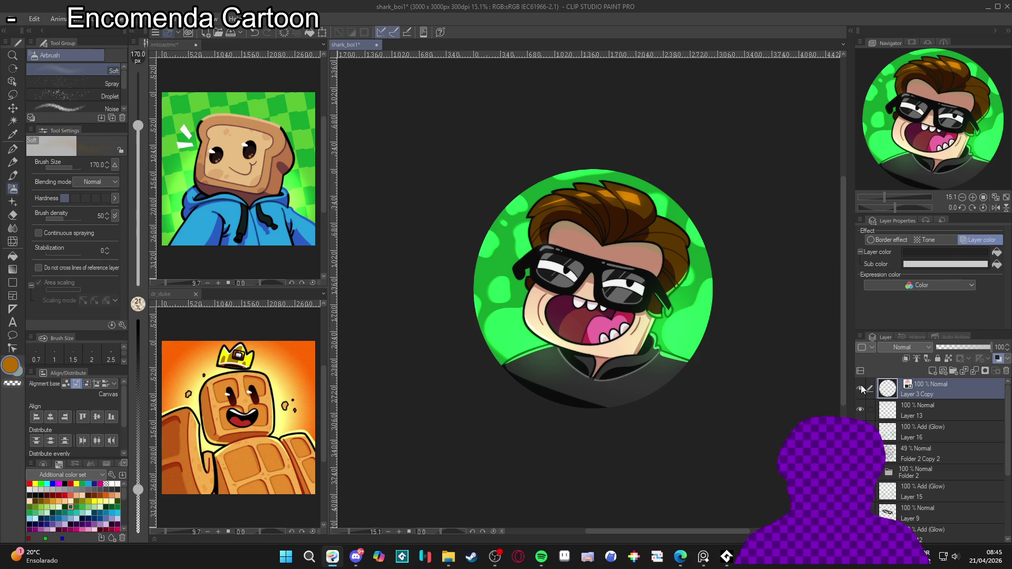
pyautogui.click(861, 385)
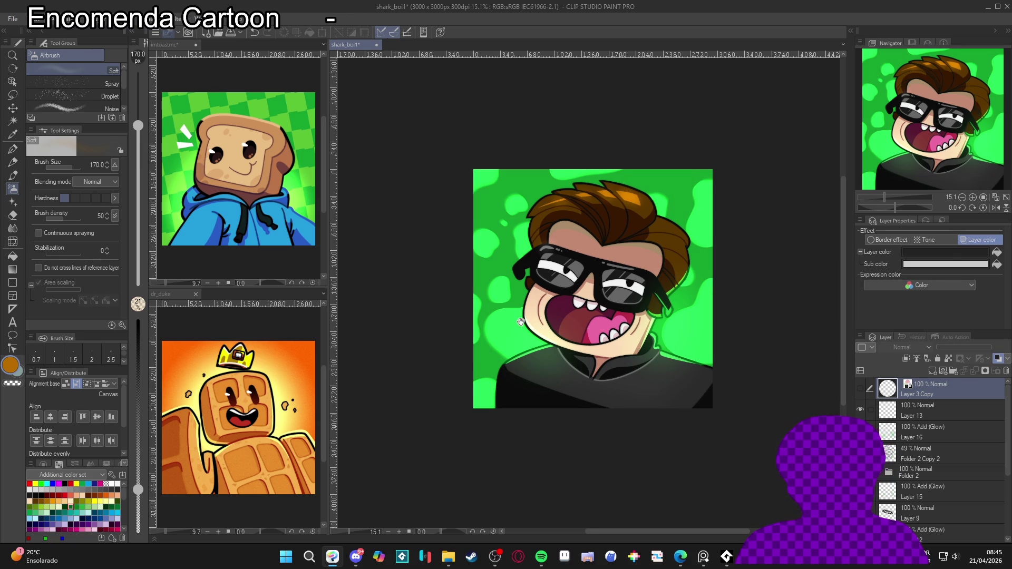
pyautogui.moveTo(514, 318); pyautogui.dragTo(497, 323)
pyautogui.hotkey('ctrl', 's')
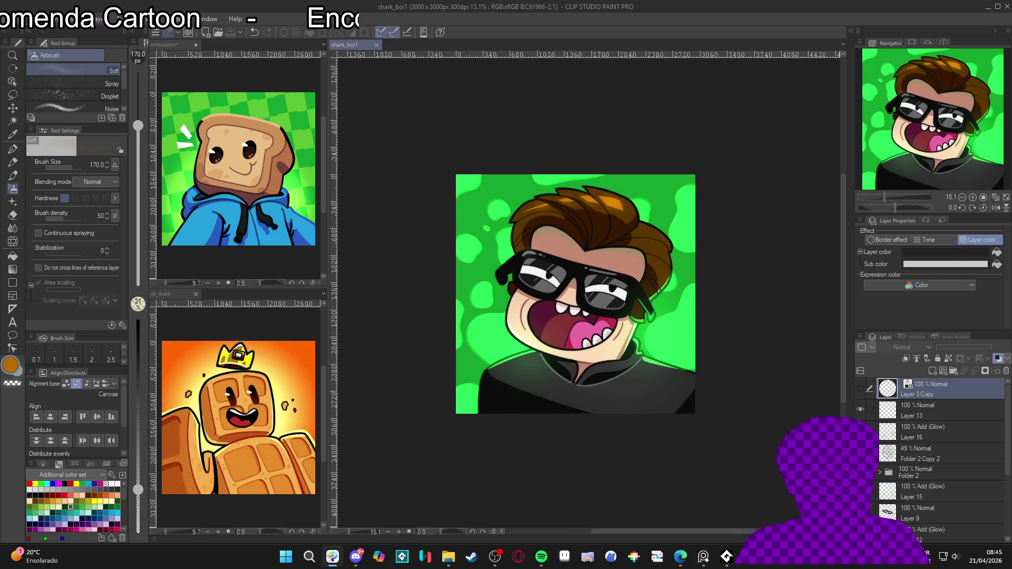
pyautogui.hotkey('alt', 'f')
pyautogui.press('Return')
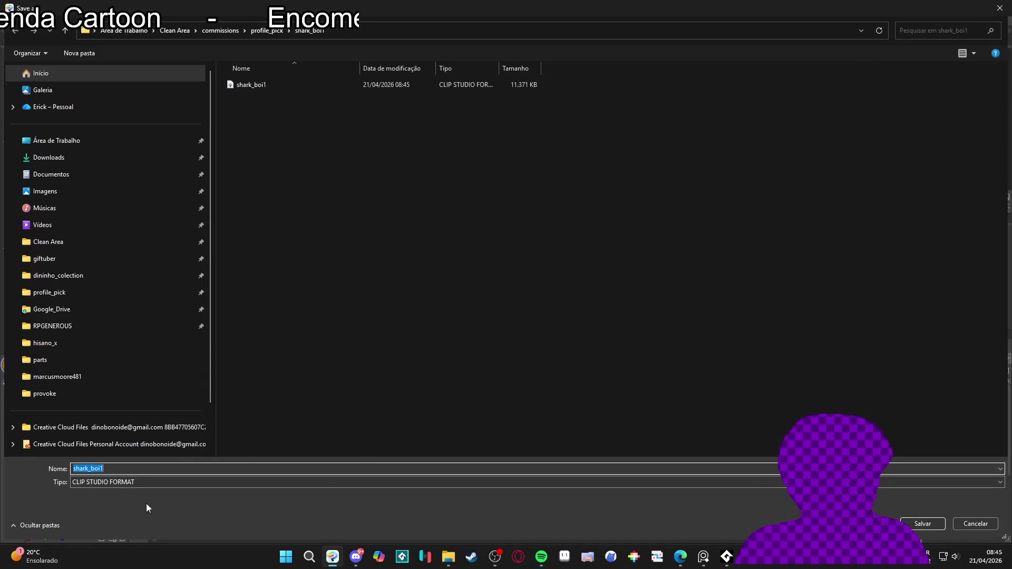
# Step: Save the avatar as shark_boi1.png, accepting the flattened-layers warning
pyautogui.click(135, 482)
pyautogui.click(100, 514)
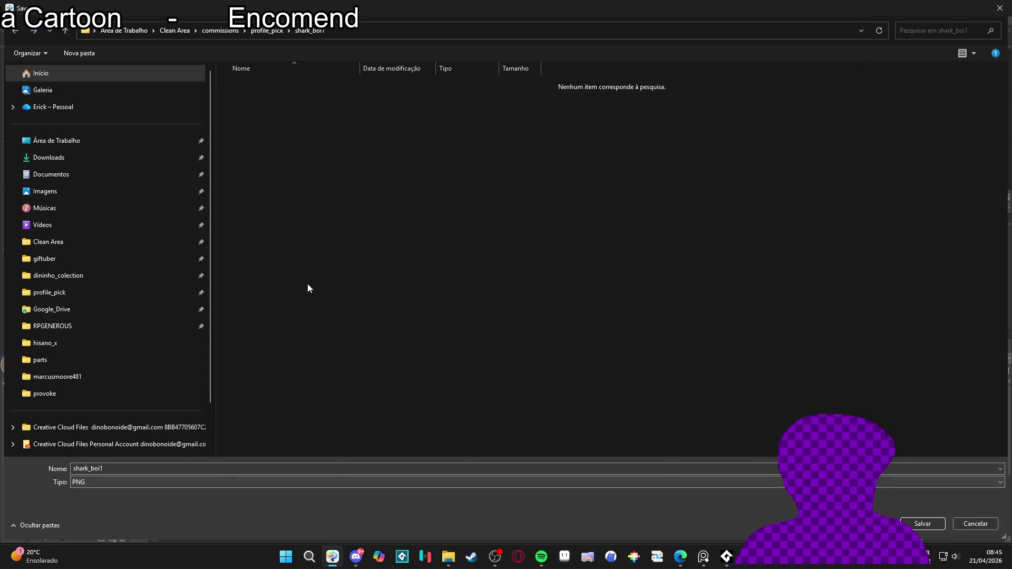
pyautogui.press('Return')
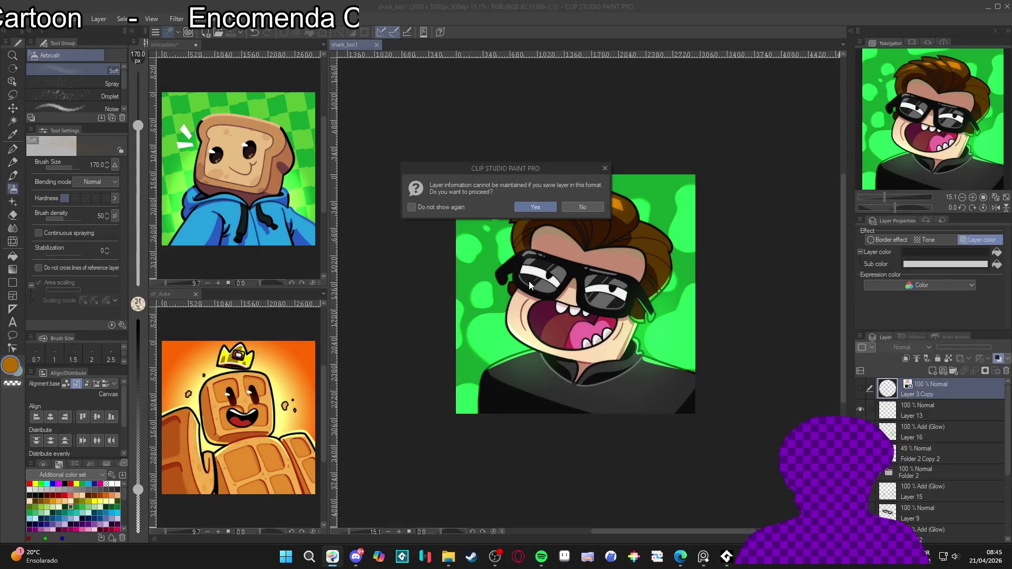
pyautogui.click(539, 207)
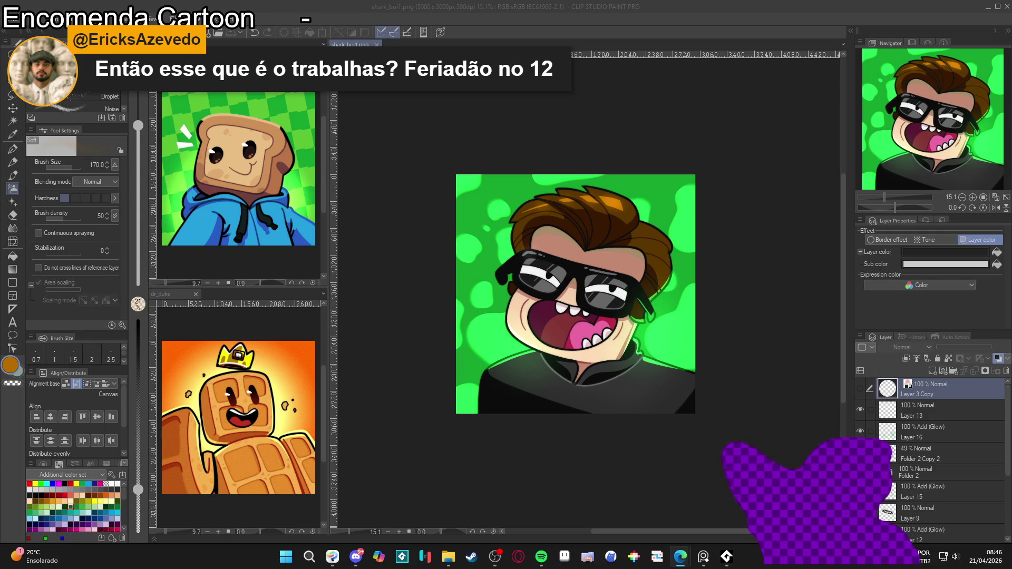
pyautogui.hotkey('alt', 'Tab')
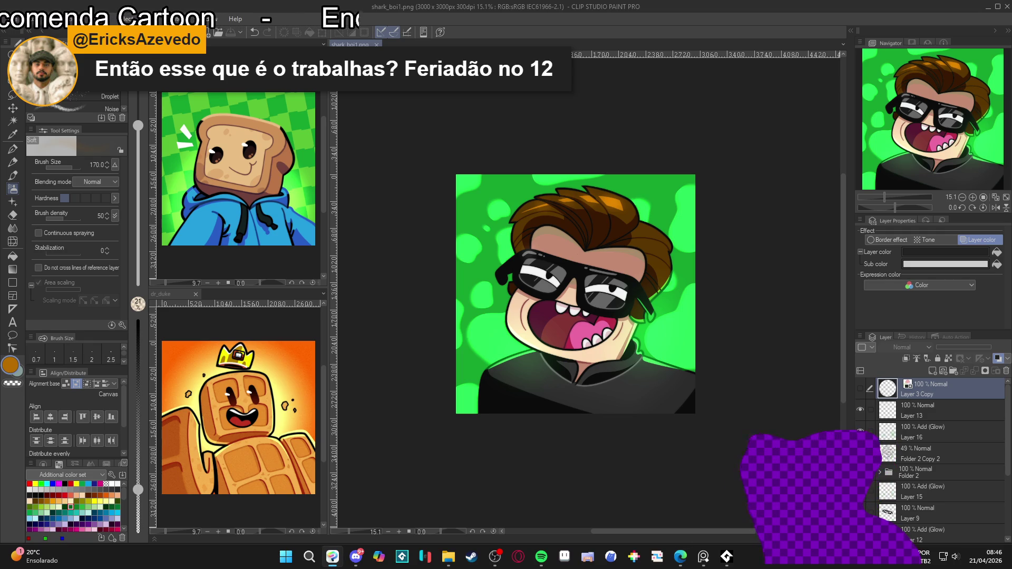
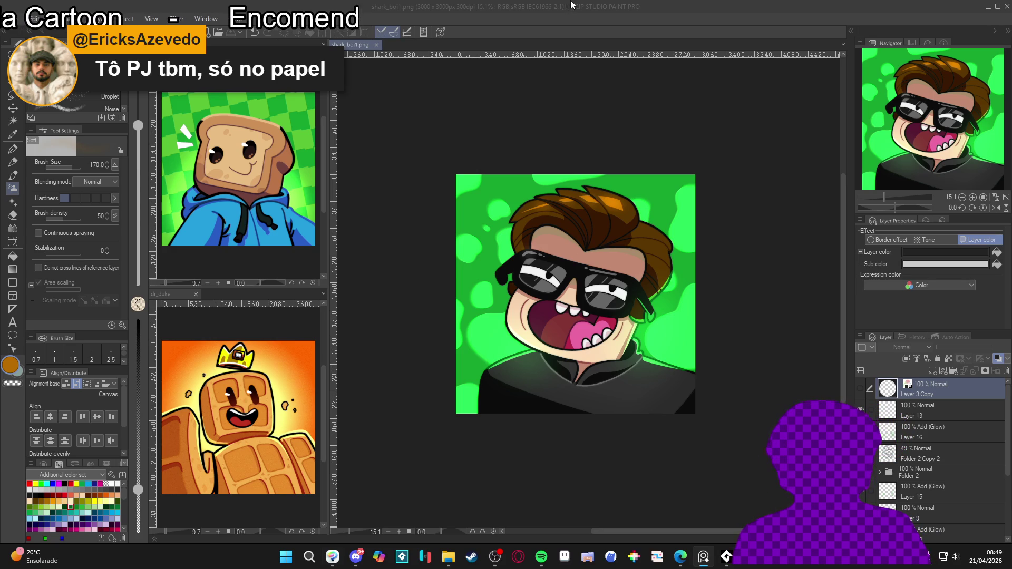
# Step: Zoom in and out on the canvas to inspect the avatar's details
pyautogui.click(533, 4)
pyautogui.scroll(2, 556, 259)
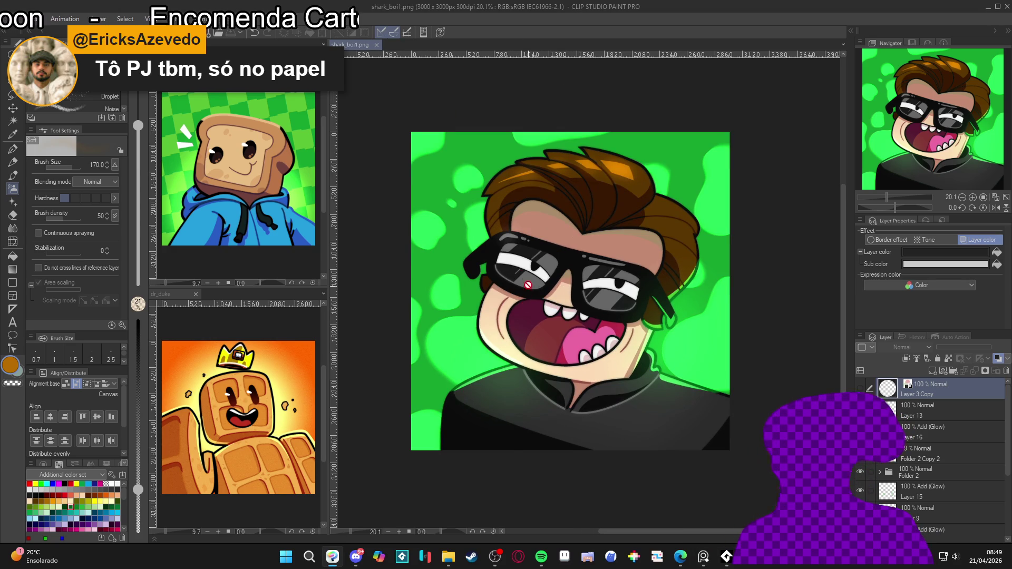
pyautogui.scroll(1, 519, 257)
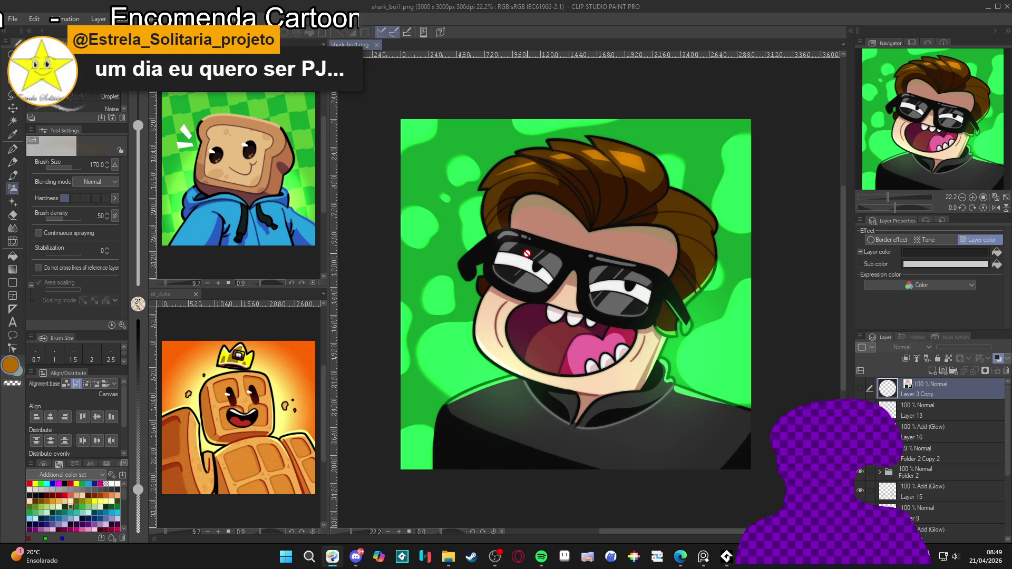
pyautogui.scroll(-3, 527, 253)
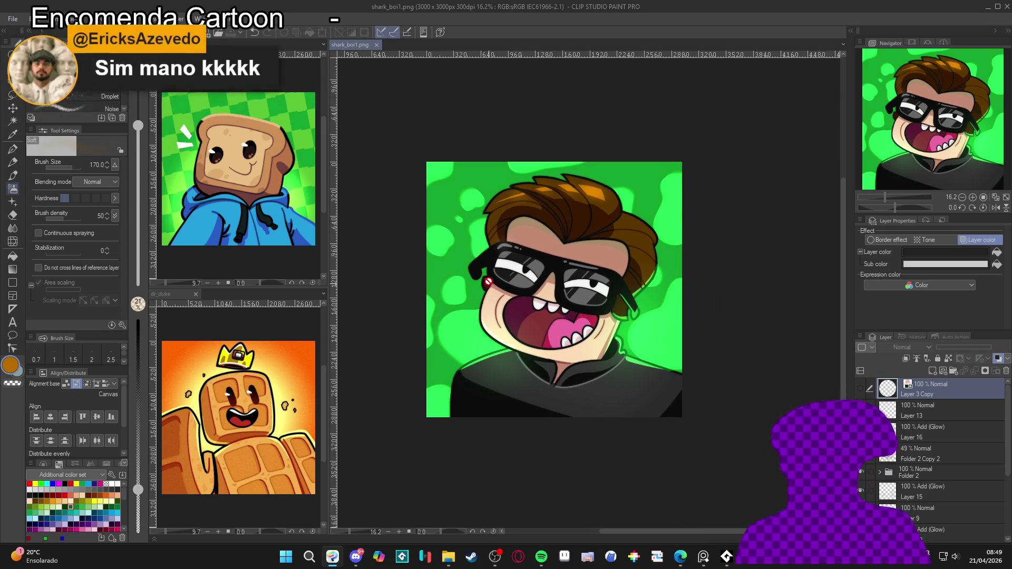
pyautogui.scroll(1, 514, 280)
pyautogui.scroll(-2, 514, 281)
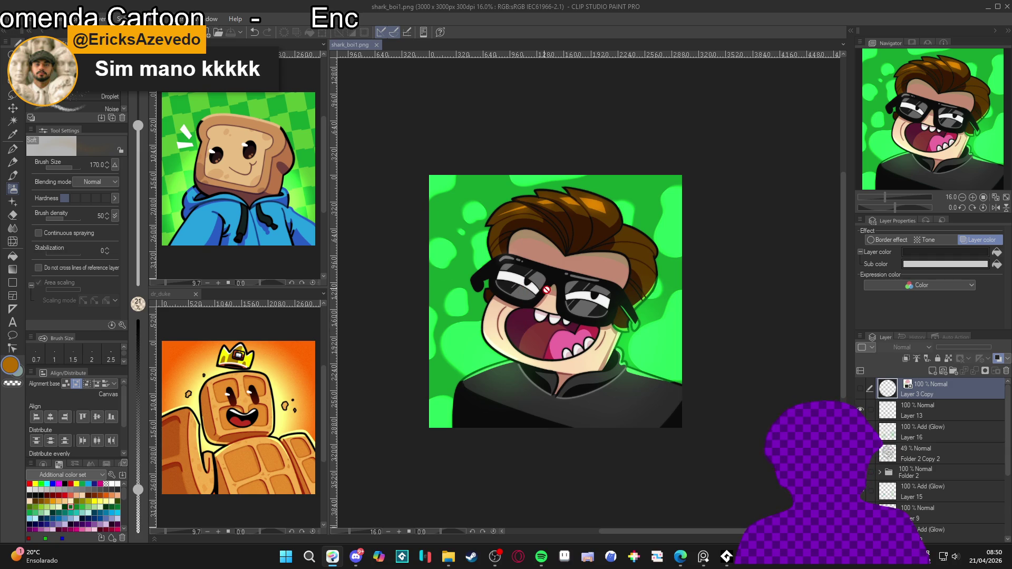
pyautogui.scroll(2, 548, 290)
pyautogui.scroll(3, 551, 288)
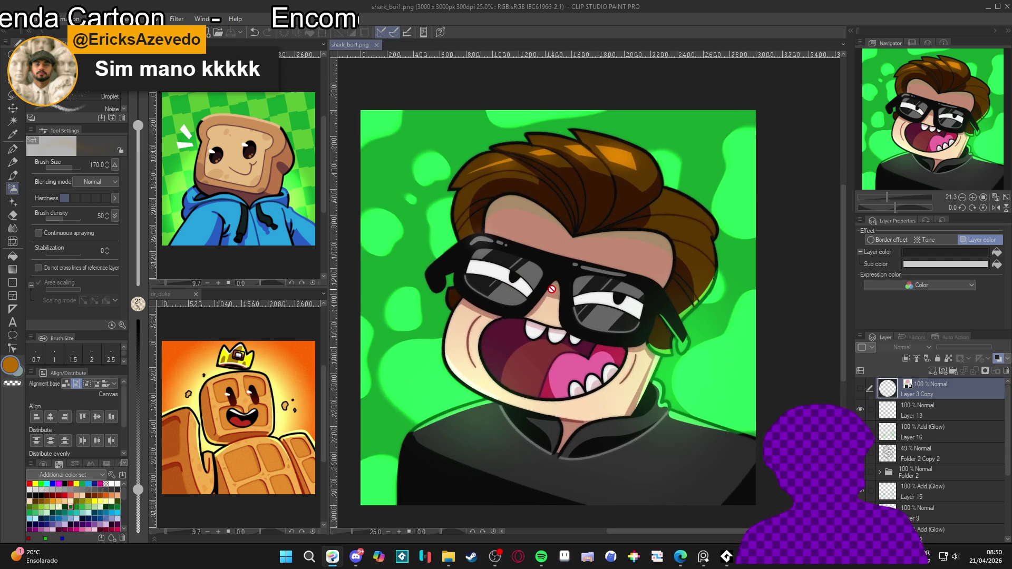
pyautogui.scroll(-5, 552, 290)
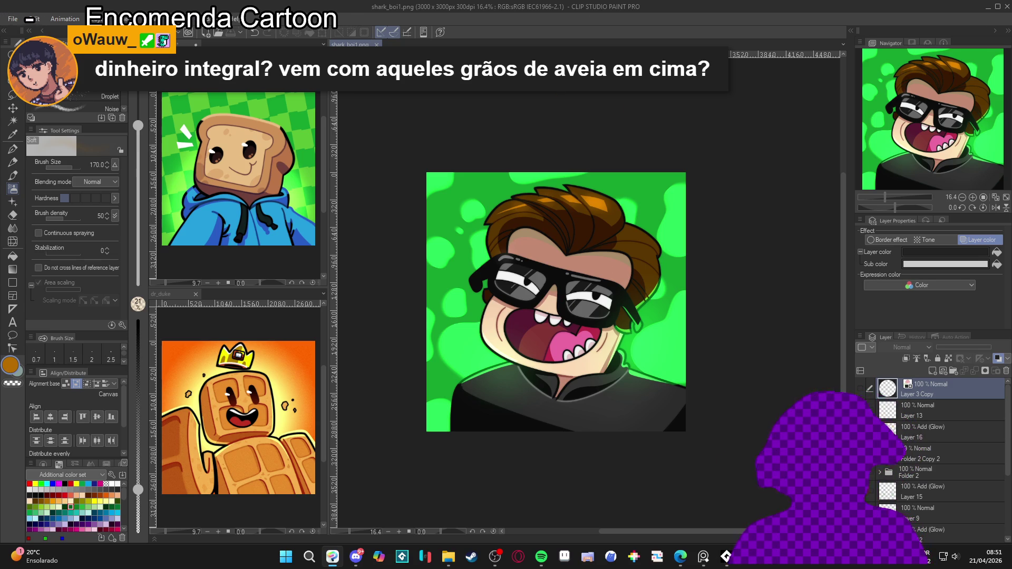
pyautogui.scroll(1, 555, 318)
pyautogui.scroll(2, 555, 319)
pyautogui.scroll(-3, 558, 311)
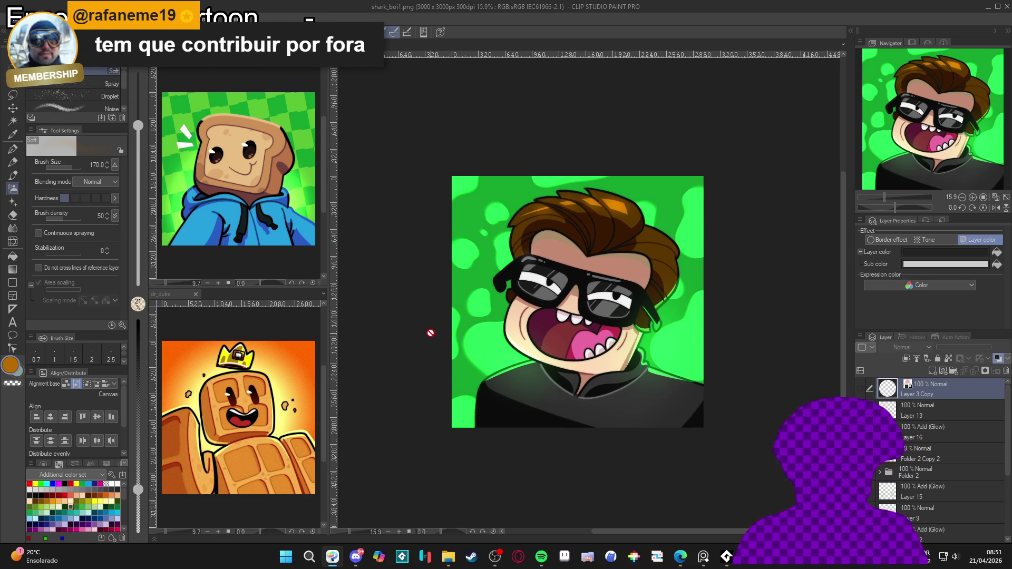
pyautogui.scroll(1, 434, 332)
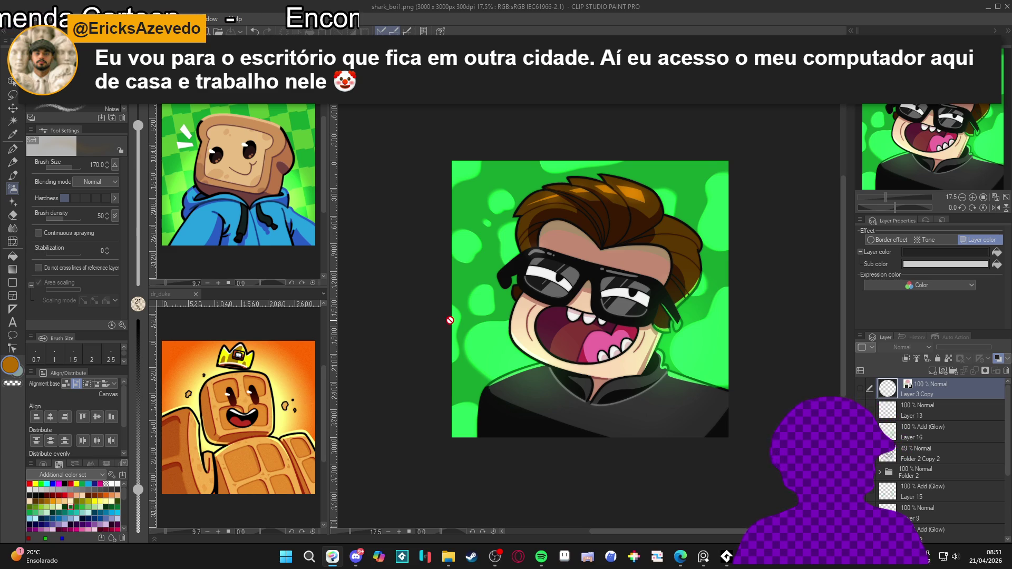
pyautogui.scroll(1, 446, 320)
pyautogui.scroll(3, 633, 316)
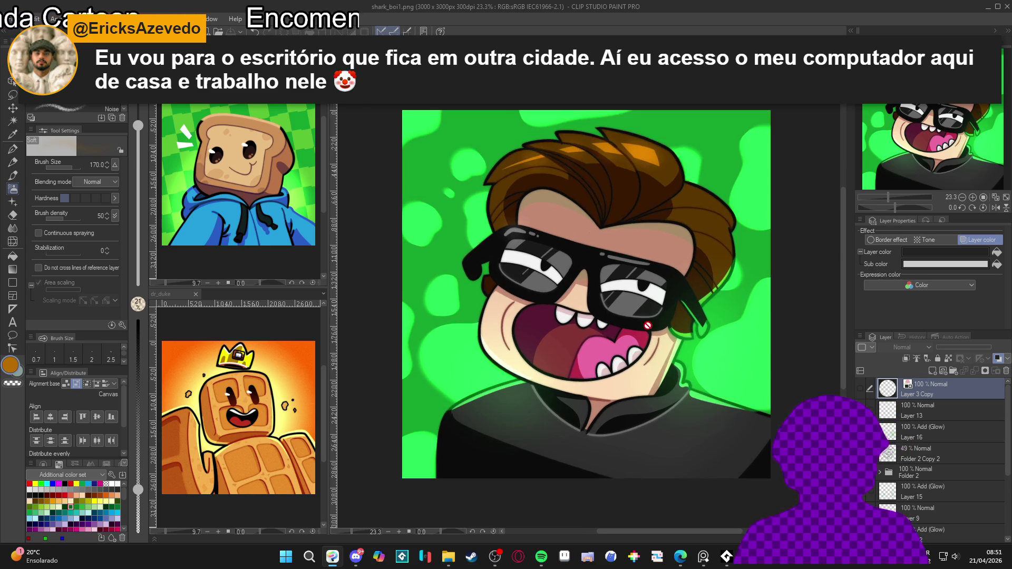
pyautogui.scroll(-2, 579, 343)
pyautogui.scroll(2, 580, 344)
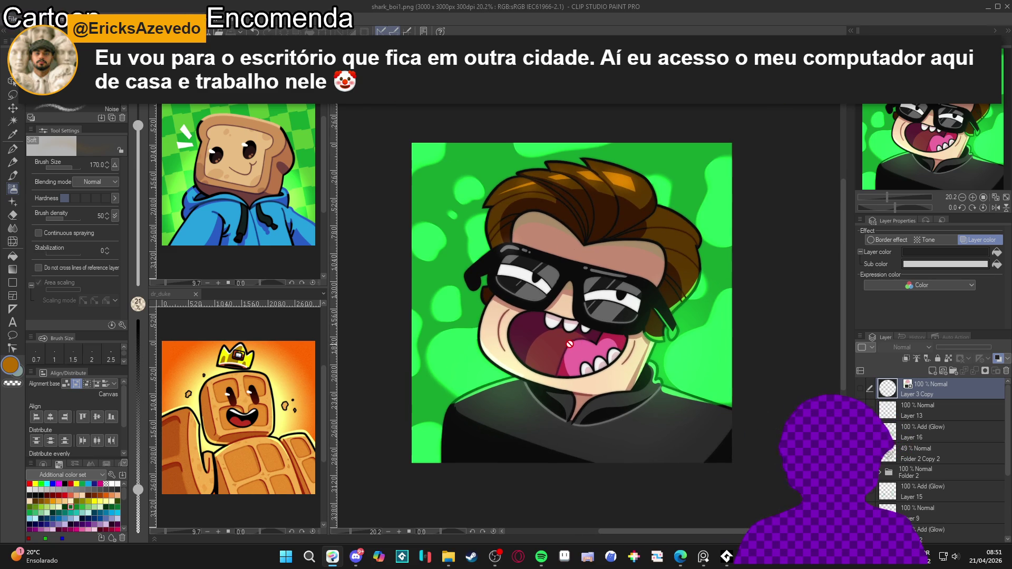
pyautogui.scroll(-2, 572, 338)
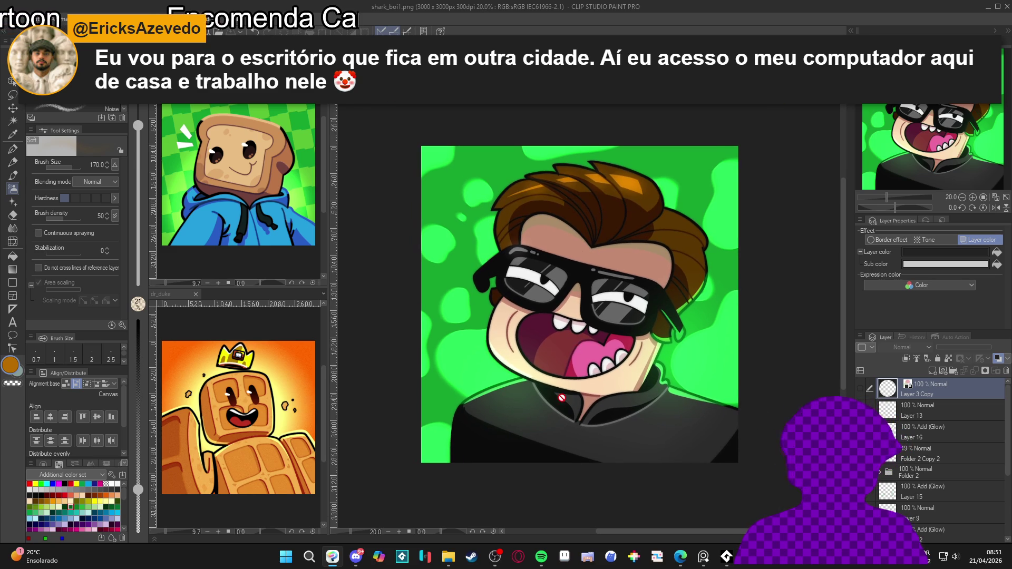
pyautogui.scroll(-2, 929, 419)
pyautogui.scroll(1, 929, 420)
# Step: Toggle the mouth glow layer's visibility on and off to compare the grin with and without it
pyautogui.click(860, 404)
pyautogui.click(860, 404)
pyautogui.click(860, 404)
pyautogui.click(860, 405)
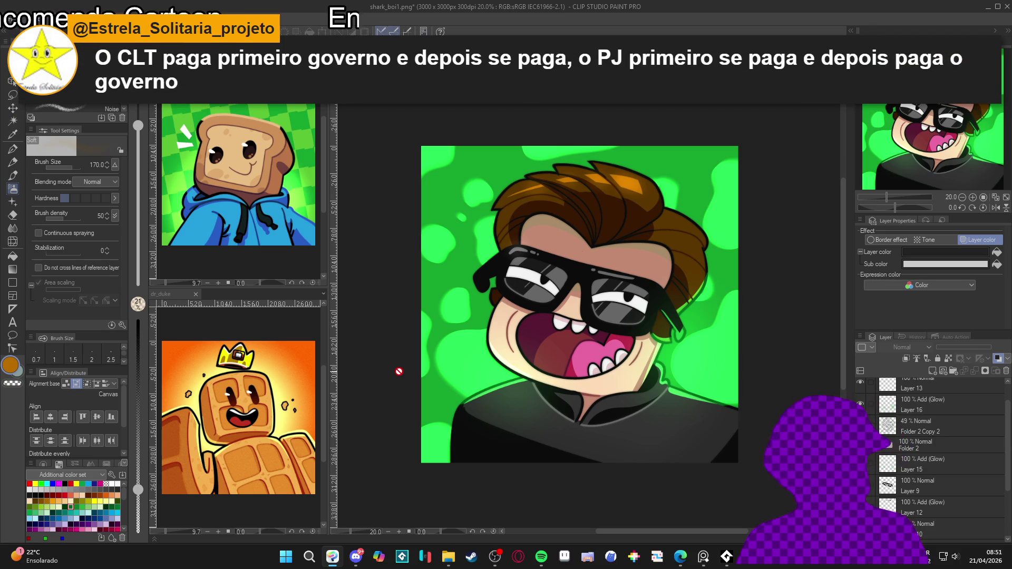
pyautogui.scroll(1, 419, 366)
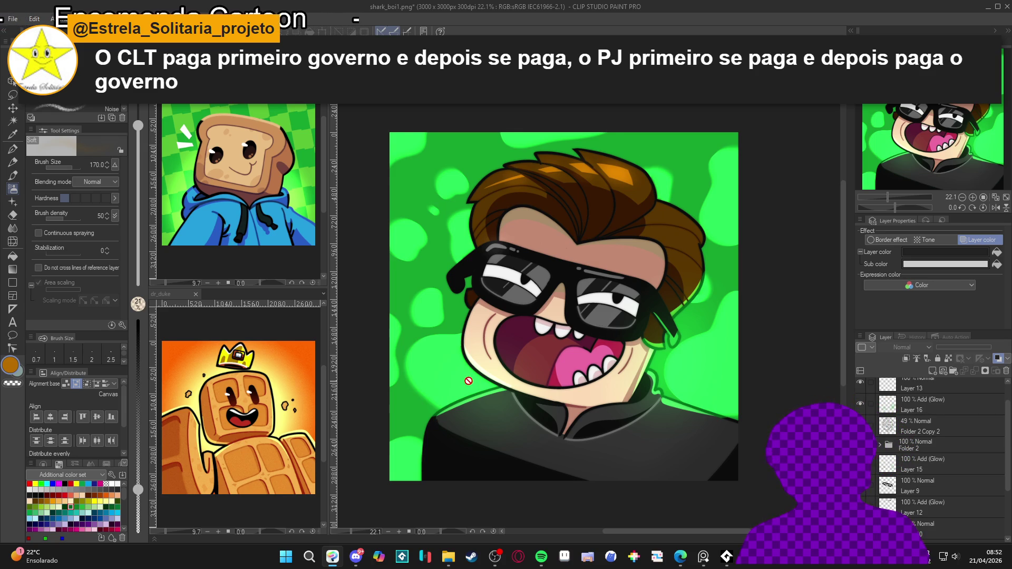
pyautogui.scroll(-1, 471, 384)
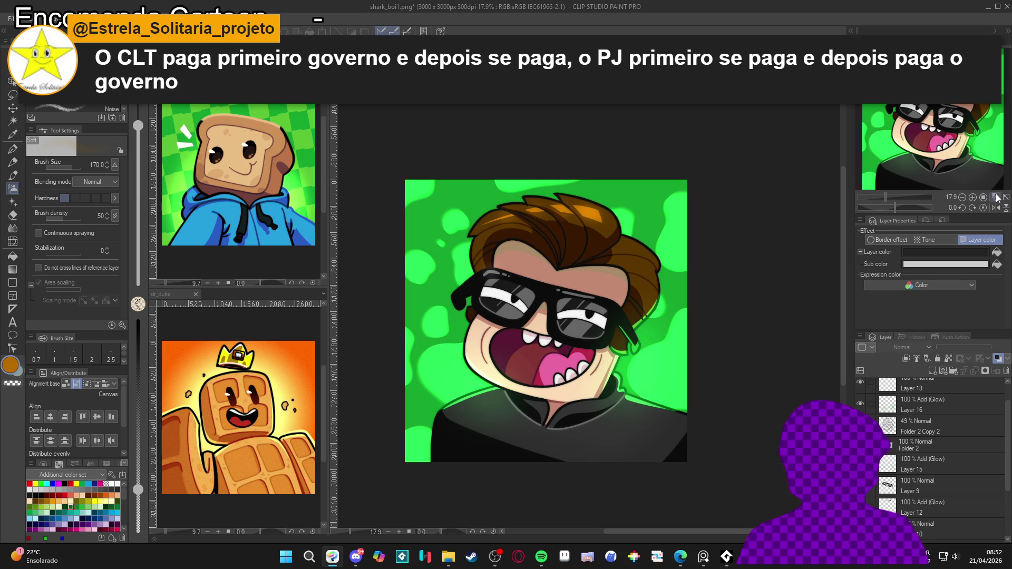
# Step: Zoom in on the illustration, then bring up the save window proposing shark_boi1 as a PNG
pyautogui.click(995, 196)
pyautogui.scroll(-1, 566, 250)
pyautogui.scroll(-2, 565, 250)
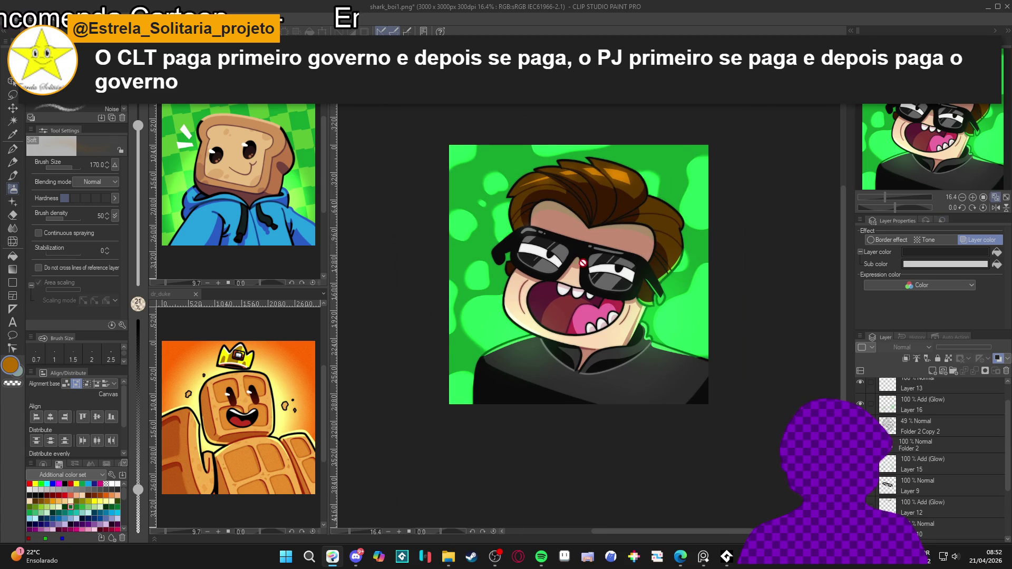
pyautogui.scroll(1, 599, 261)
pyautogui.scroll(1, 600, 261)
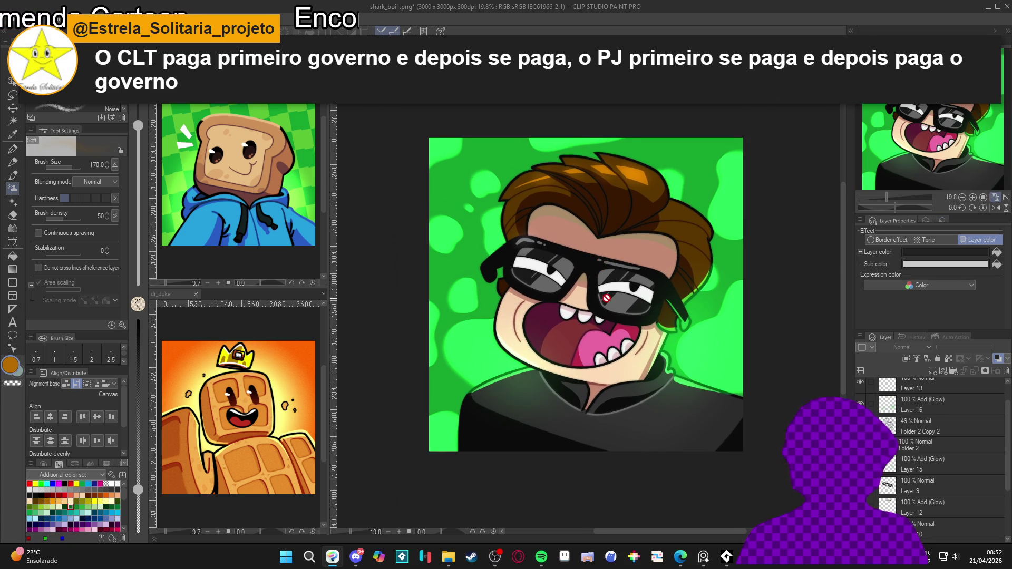
pyautogui.scroll(1, 606, 299)
pyautogui.scroll(1, 584, 300)
pyautogui.scroll(-1, 584, 300)
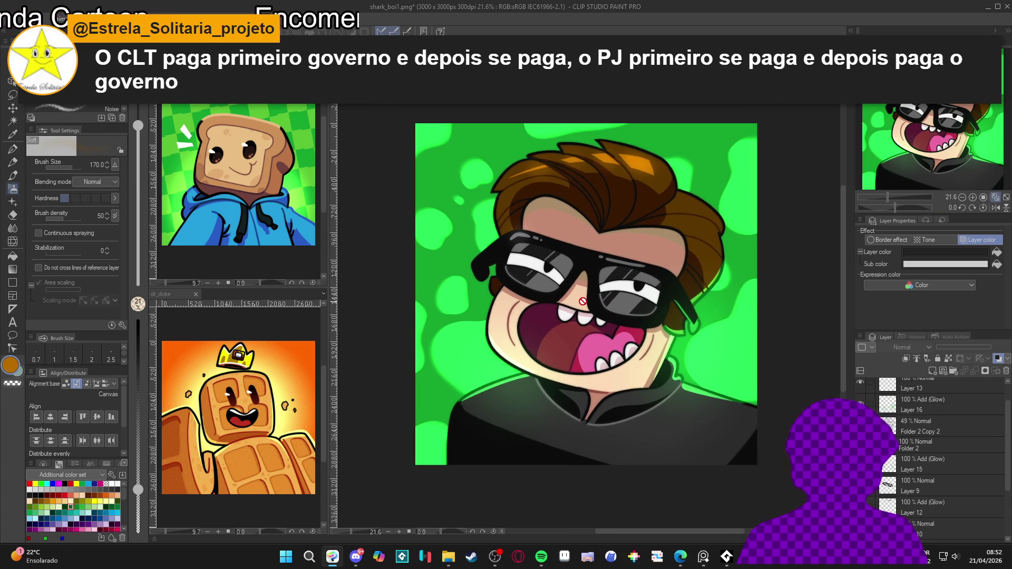
pyautogui.scroll(-1, 584, 301)
pyautogui.hotkey('ctrl', 'shift', 's')
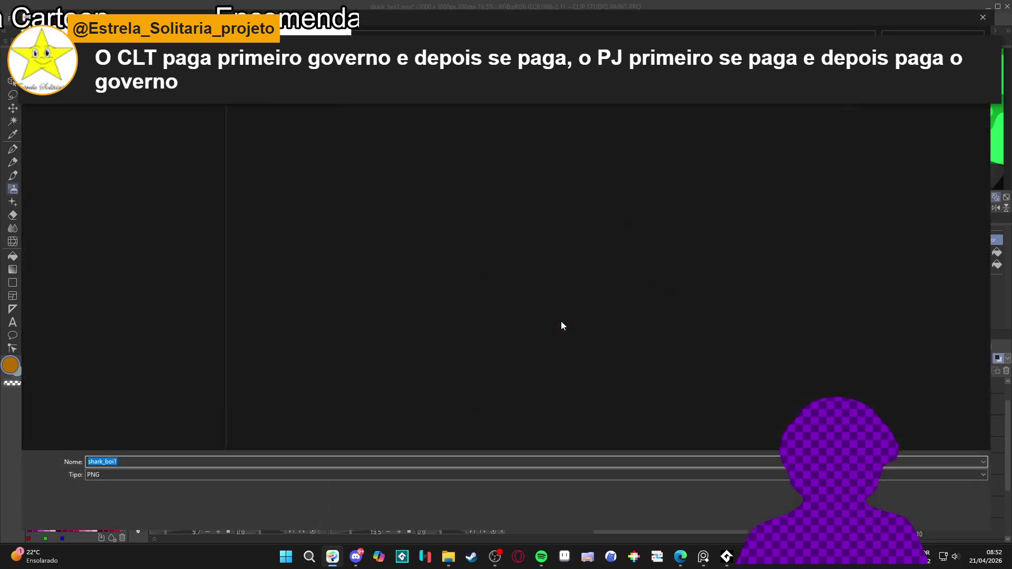
# Step: Cancel the save window without saving and return to the shark_boi1 canvas
pyautogui.click(973, 524)
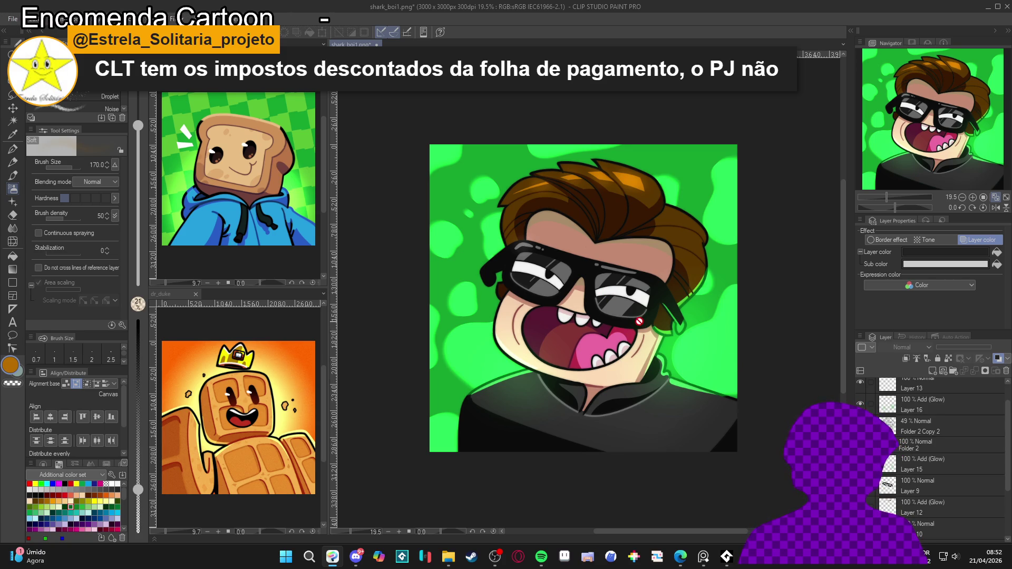
pyautogui.scroll(1, 525, 282)
pyautogui.scroll(1, 580, 305)
pyautogui.scroll(-2, 580, 305)
pyautogui.scroll(1, 580, 305)
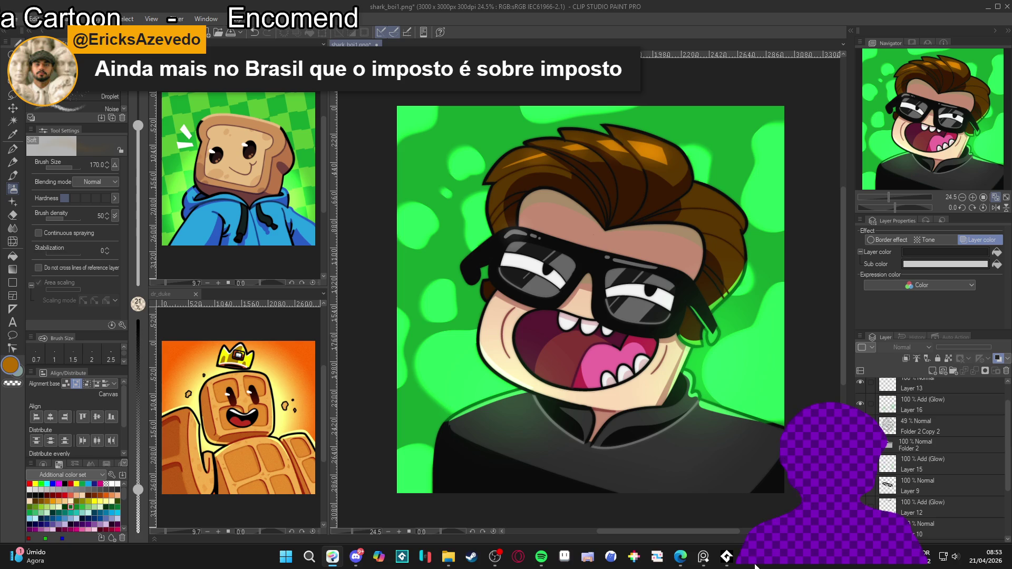
pyautogui.scroll(1, 912, 435)
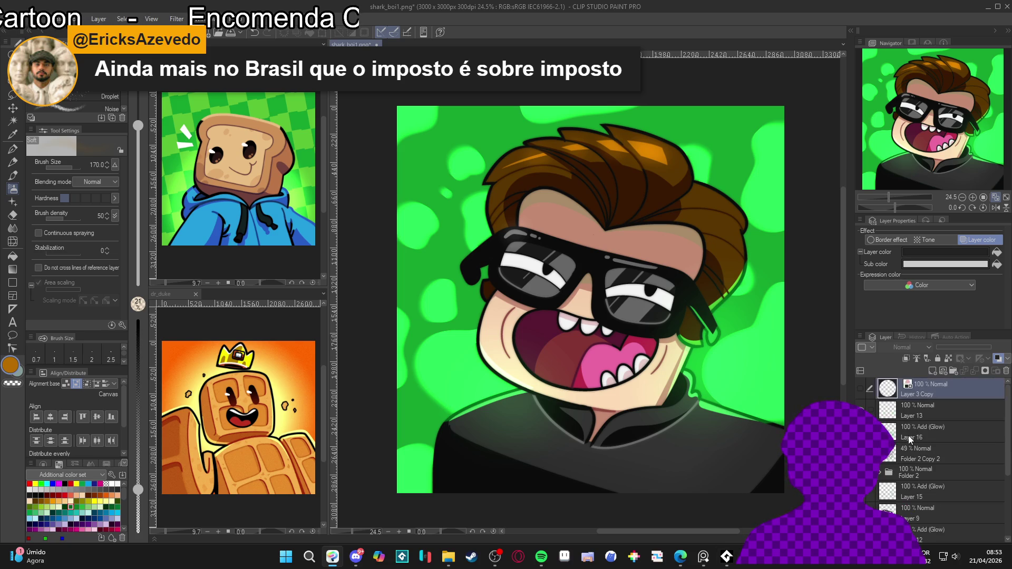
pyautogui.click(863, 389)
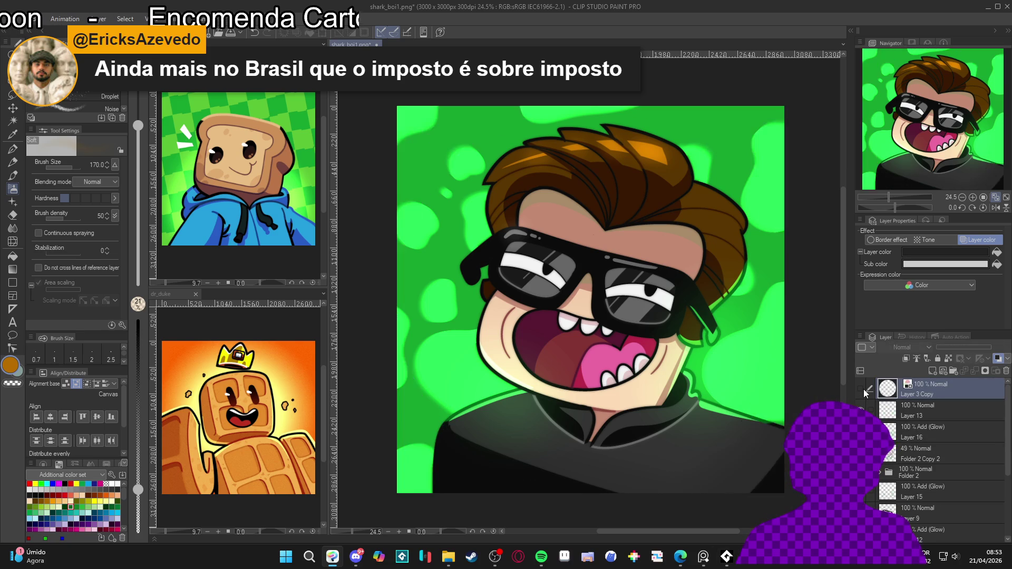
pyautogui.click(860, 389)
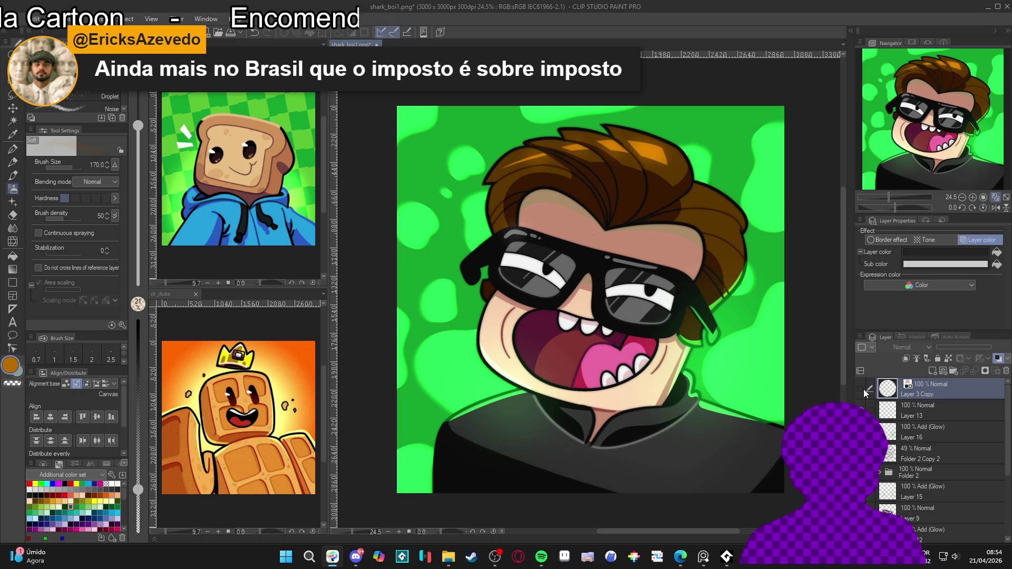
pyautogui.click(863, 388)
pyautogui.click(863, 389)
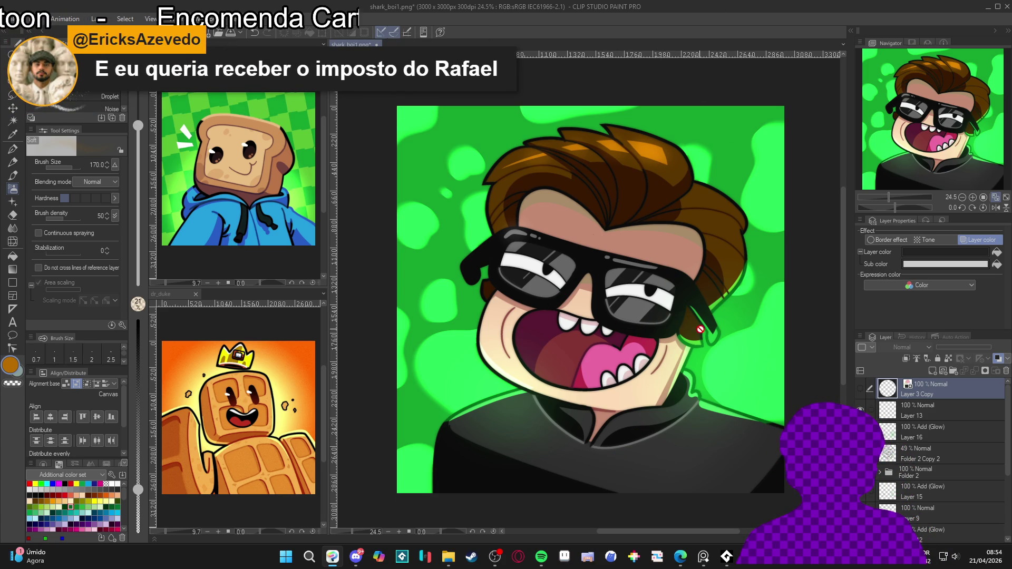
pyautogui.scroll(-2, 698, 327)
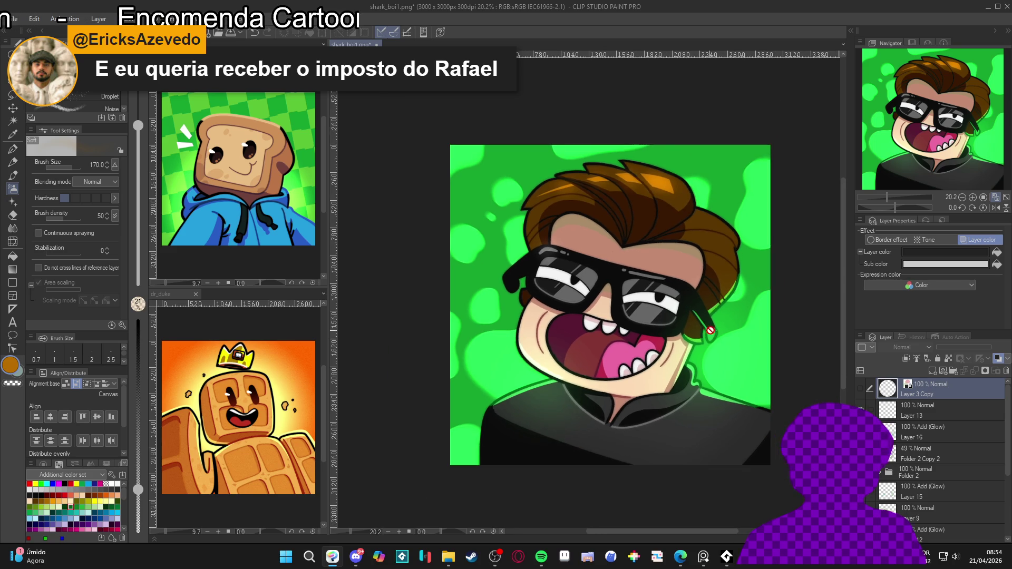
pyautogui.hscroll(1, 709, 338)
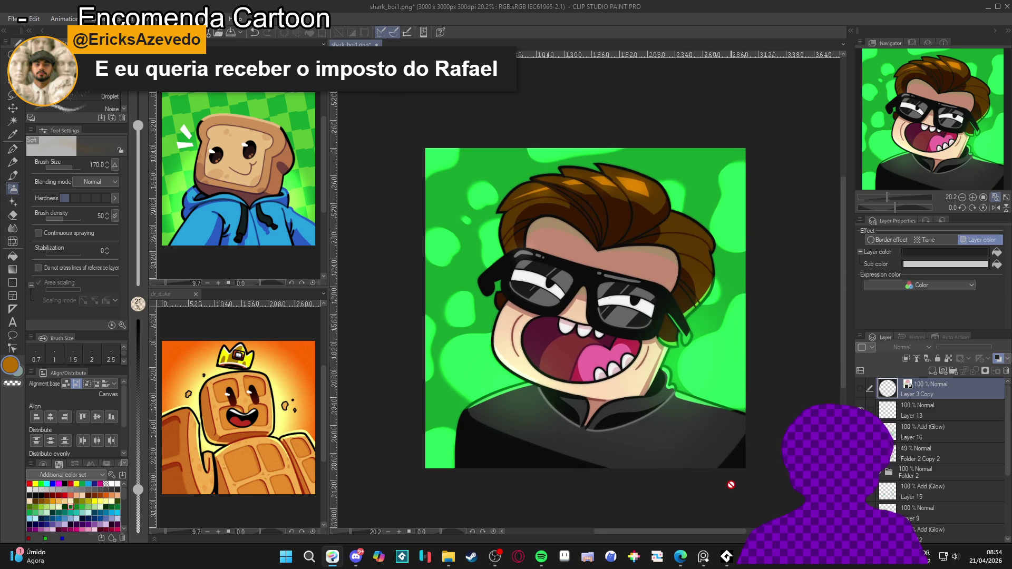
pyautogui.scroll(1, 722, 476)
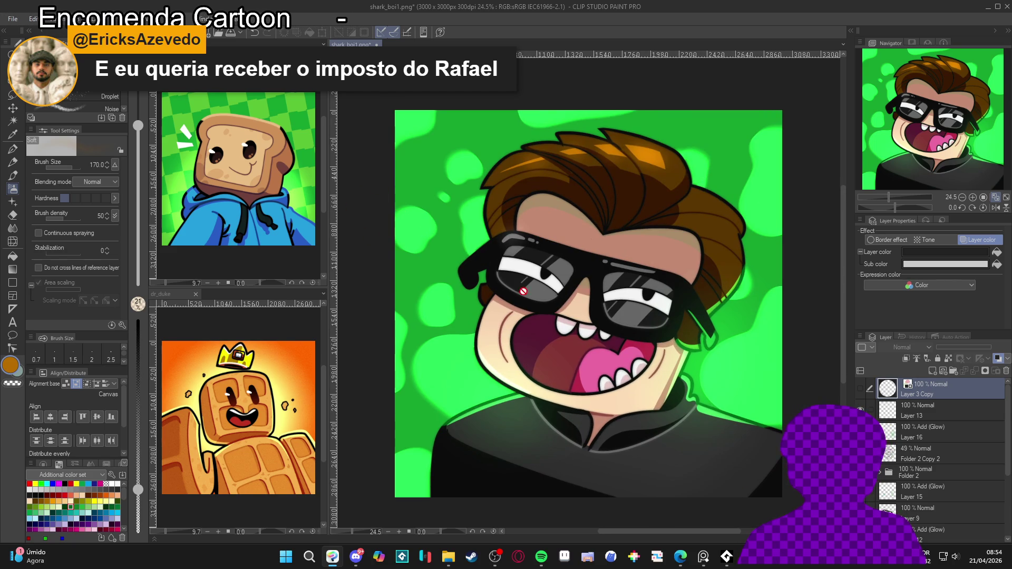
pyautogui.hscroll(1, 579, 311)
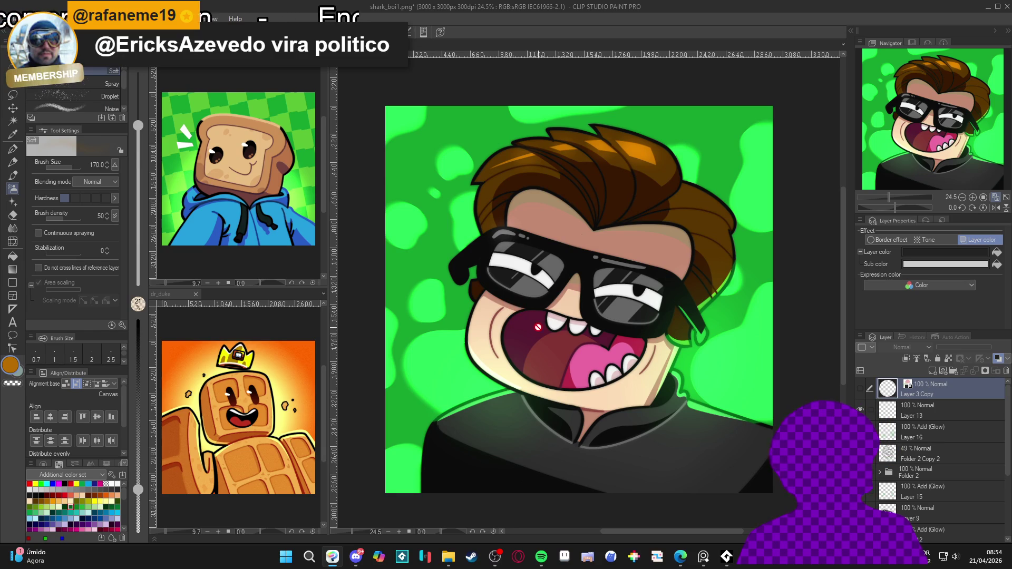
pyautogui.scroll(-1, 587, 346)
pyautogui.hotkey('ctrl', 'shift', 's')
pyautogui.click(972, 523)
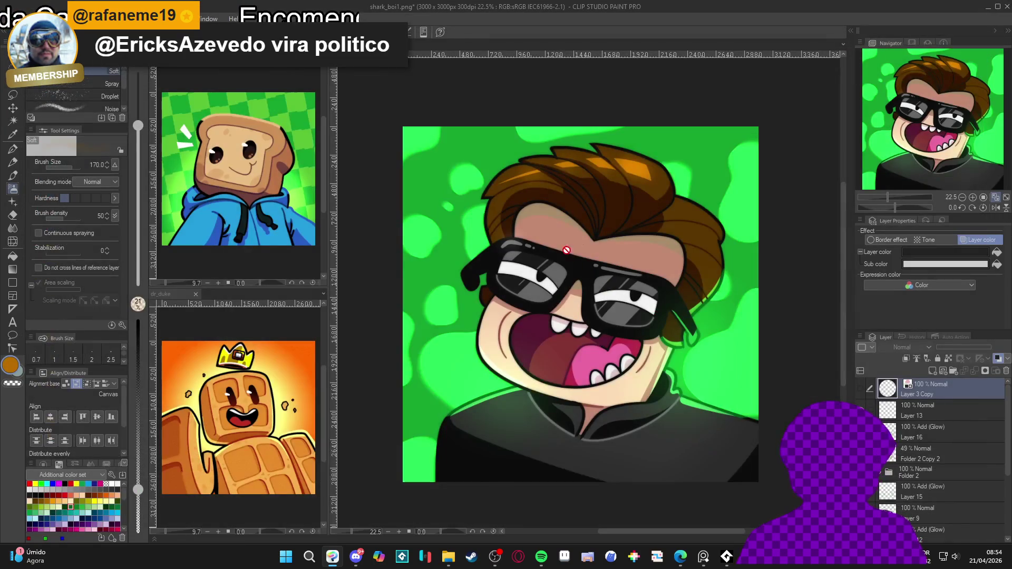
pyautogui.scroll(1, 615, 355)
pyautogui.scroll(-1, 618, 366)
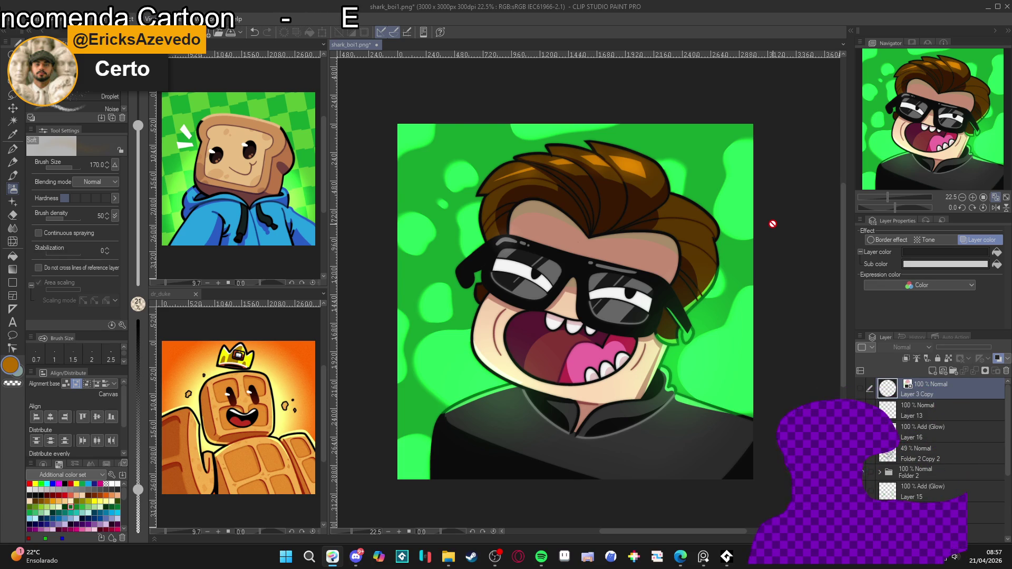
pyautogui.hotkey('ctrl', 'j')
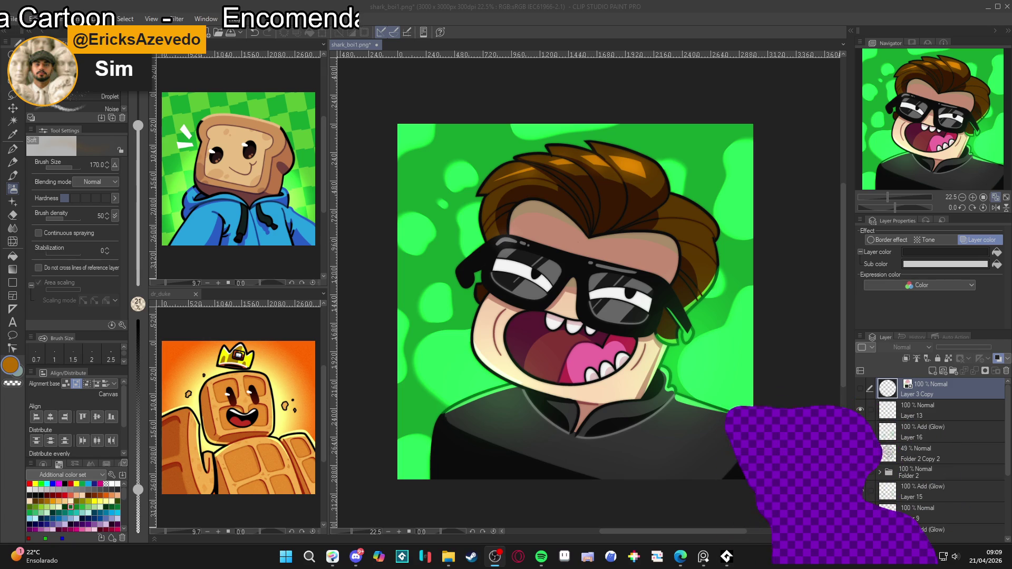
# Step: Switch back to the Clip Studio Paint window showing the finished shark_boi1.png avatar
pyautogui.hotkey('alt', 'Tab')
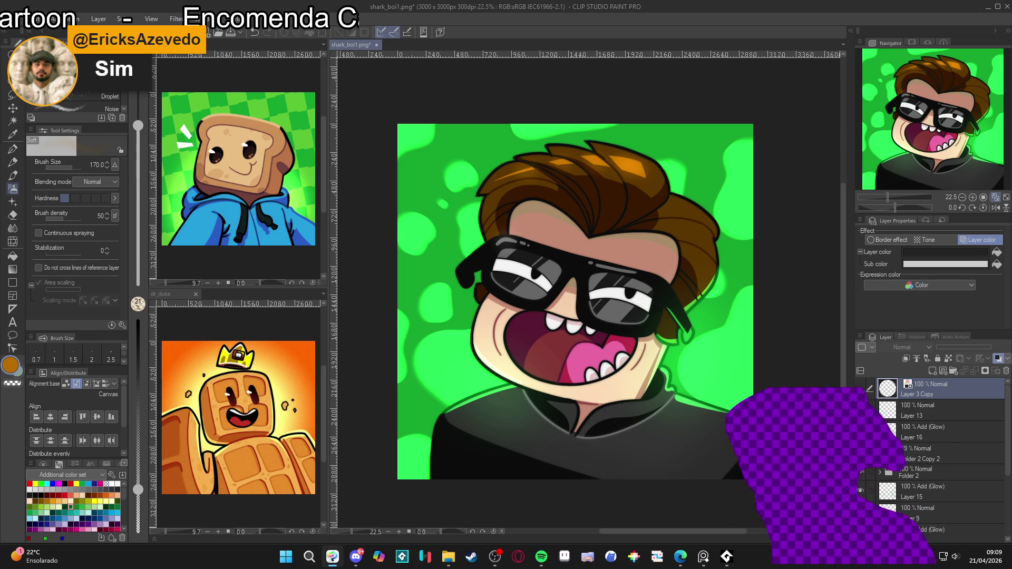